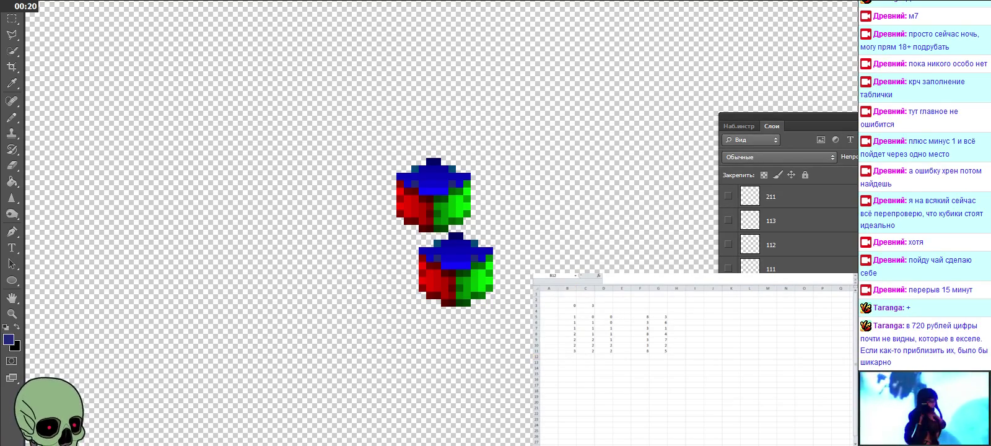
Select cell B12 and zoom the Excel worksheet in to enlarge the coordinate table
{"action": "left_click", "coordinate": [570, 363]}
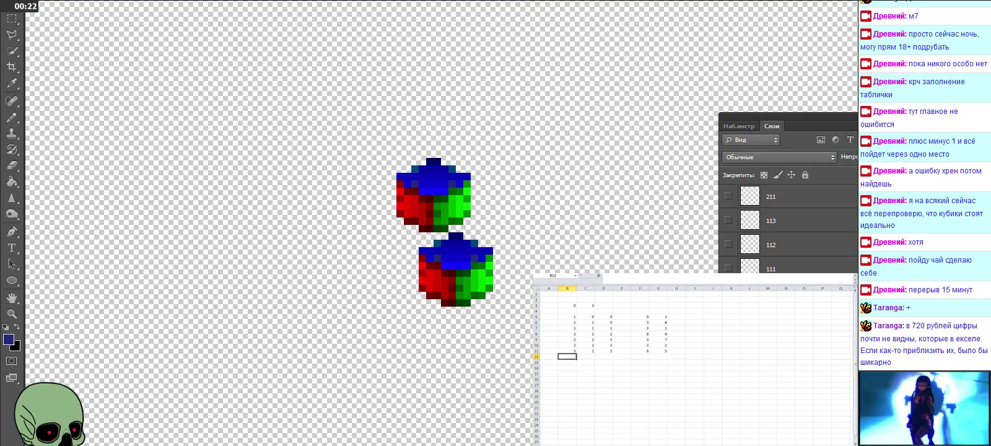
{"action": "scroll", "coordinate": [693, 365], "scroll_direction": "up", "scroll_amount": 1}
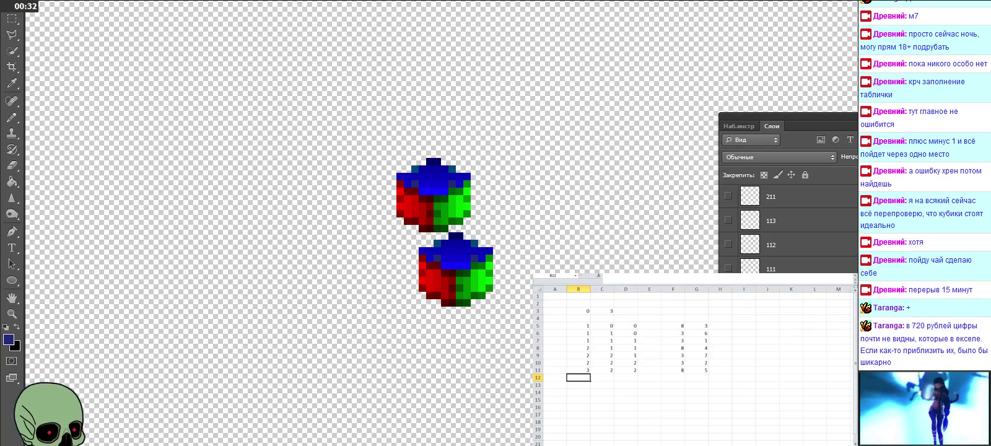
{"action": "left_click", "coordinate": [281, 432]}
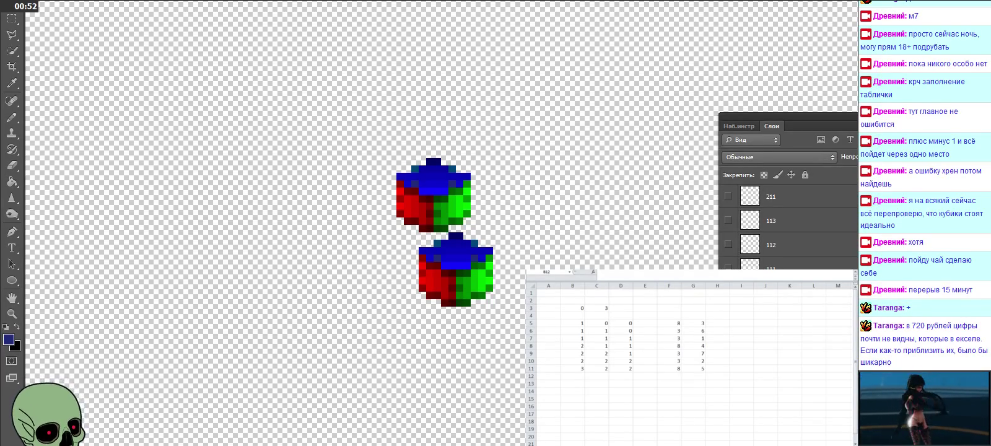
{"action": "left_click", "coordinate": [572, 376]}
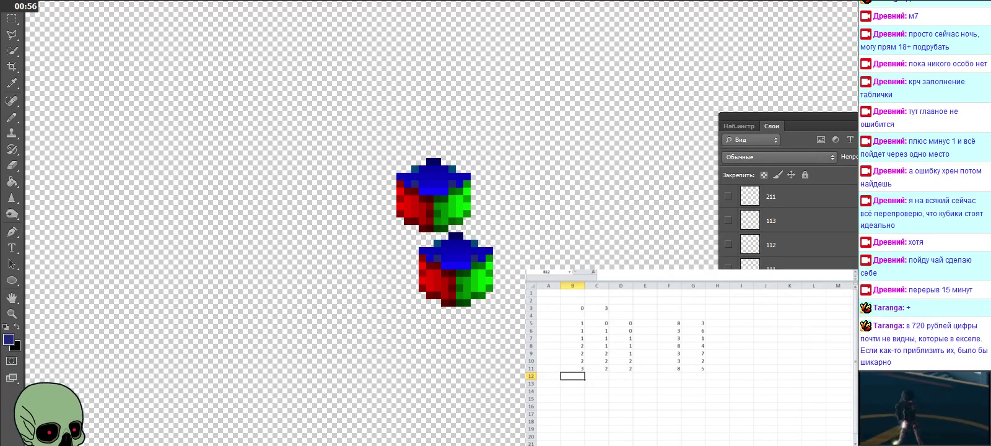
{"action": "scroll", "coordinate": [687, 359], "scroll_direction": "up", "scroll_amount": 1}
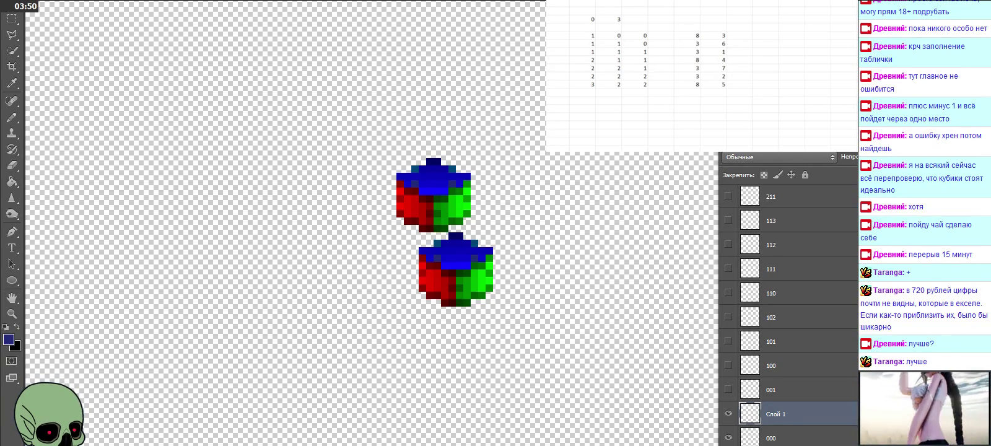
Hide the lower cube's layer Слой 1
{"action": "left_click", "coordinate": [727, 414]}
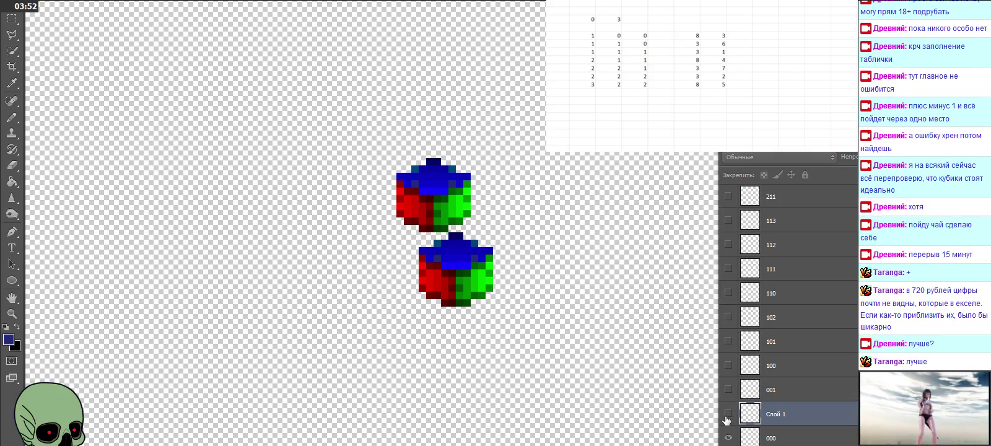
Make layers 100 and 110 visible, revealing the faded cube beside the original
{"action": "left_click", "coordinate": [729, 366]}
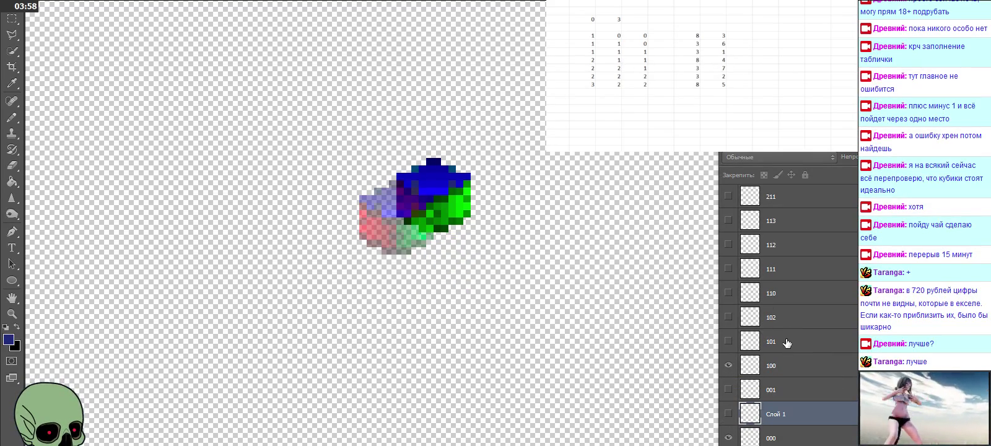
{"action": "left_click", "coordinate": [729, 295]}
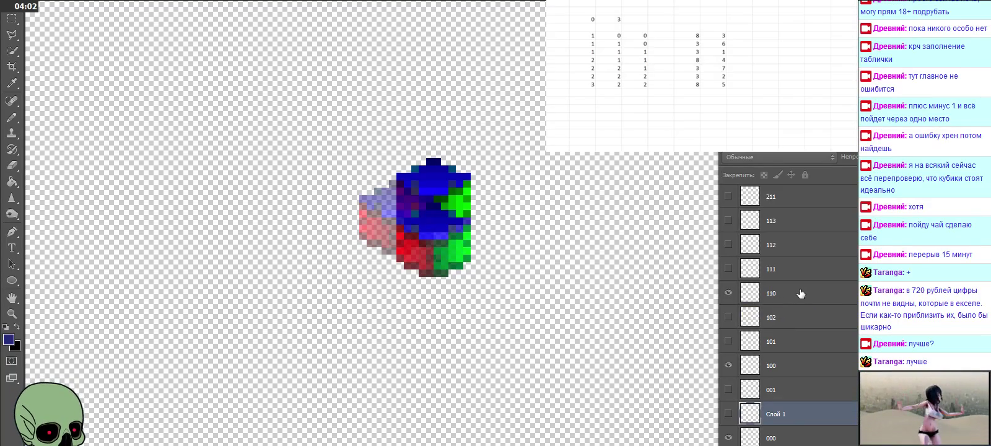
{"action": "scroll", "coordinate": [804, 293], "scroll_direction": "up", "scroll_amount": 2}
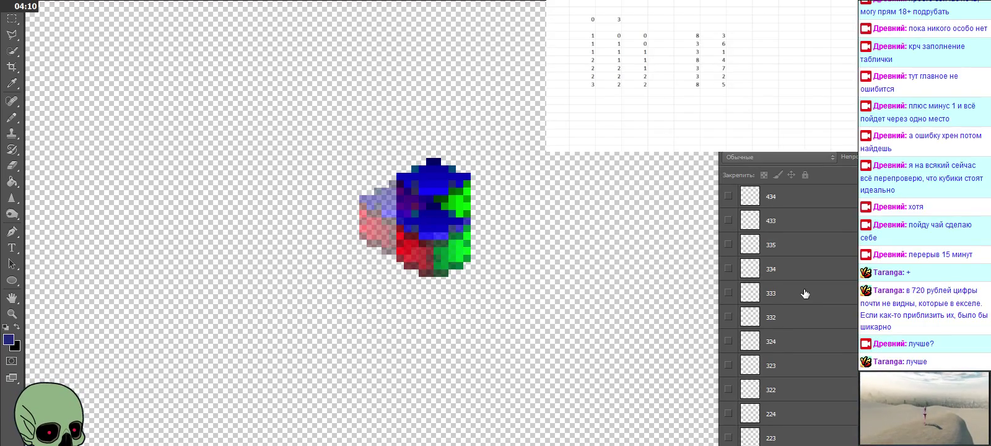
{"action": "scroll", "coordinate": [805, 293], "scroll_direction": "up", "scroll_amount": 5}
{"action": "scroll", "coordinate": [805, 292], "scroll_direction": "down", "scroll_amount": 2}
{"action": "scroll", "coordinate": [804, 293], "scroll_direction": "down", "scroll_amount": 2}
{"action": "scroll", "coordinate": [805, 293], "scroll_direction": "down", "scroll_amount": 1}
{"action": "scroll", "coordinate": [805, 292], "scroll_direction": "down", "scroll_amount": 2}
{"action": "scroll", "coordinate": [805, 292], "scroll_direction": "down", "scroll_amount": 3}
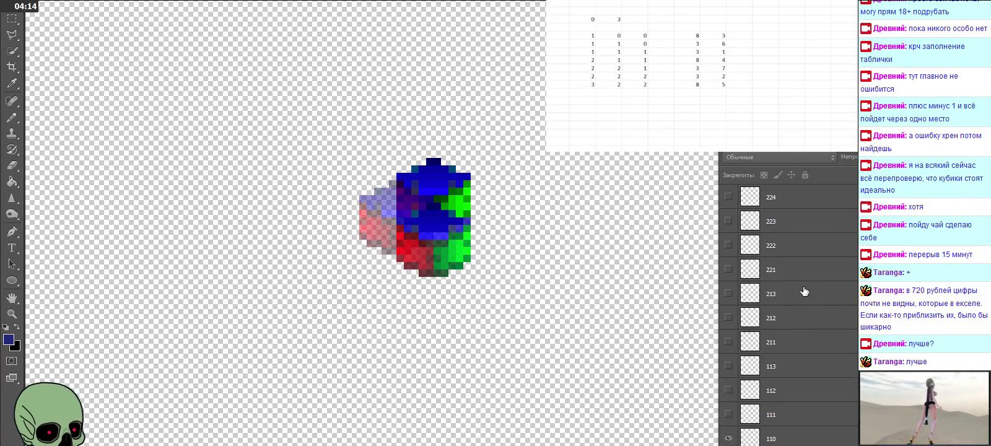
{"action": "scroll", "coordinate": [802, 283], "scroll_direction": "down", "scroll_amount": 2}
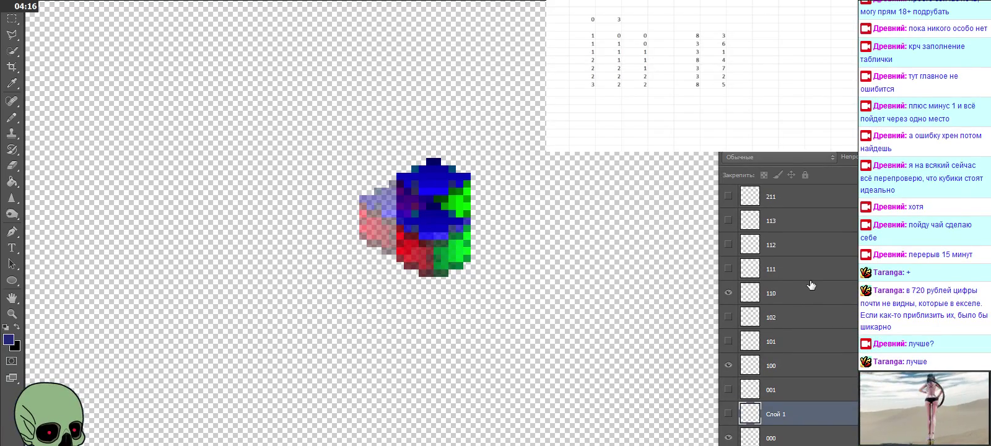
Scroll the Layers panel and make layer Слой 1 visible again
{"action": "scroll", "coordinate": [811, 284], "scroll_direction": "up", "scroll_amount": 4}
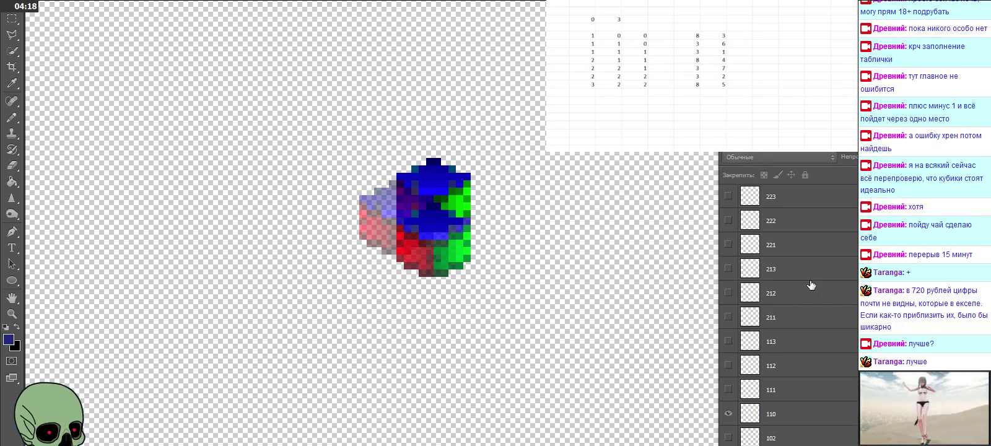
{"action": "scroll", "coordinate": [811, 284], "scroll_direction": "up", "scroll_amount": 2}
{"action": "scroll", "coordinate": [811, 284], "scroll_direction": "up", "scroll_amount": 3}
{"action": "scroll", "coordinate": [811, 284], "scroll_direction": "up", "scroll_amount": 3}
{"action": "scroll", "coordinate": [810, 284], "scroll_direction": "up", "scroll_amount": 1}
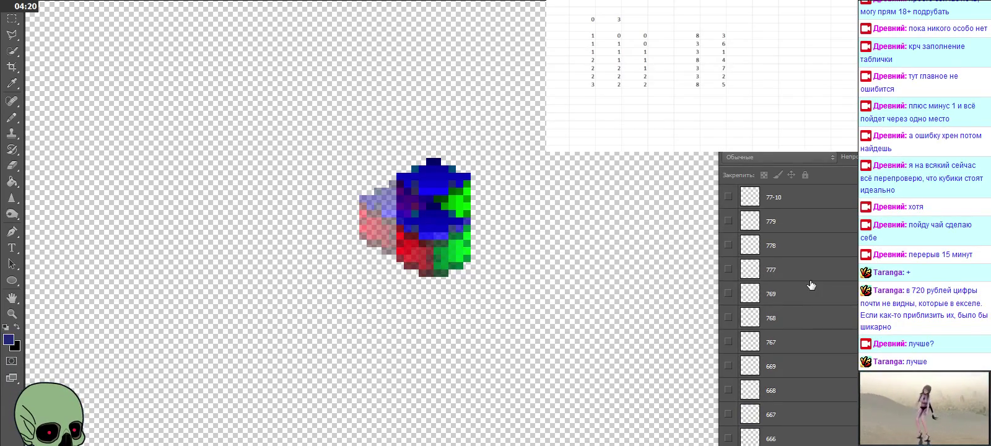
{"action": "scroll", "coordinate": [810, 285], "scroll_direction": "down", "scroll_amount": 3}
{"action": "scroll", "coordinate": [811, 284], "scroll_direction": "down", "scroll_amount": 3}
{"action": "scroll", "coordinate": [811, 282], "scroll_direction": "down", "scroll_amount": 3}
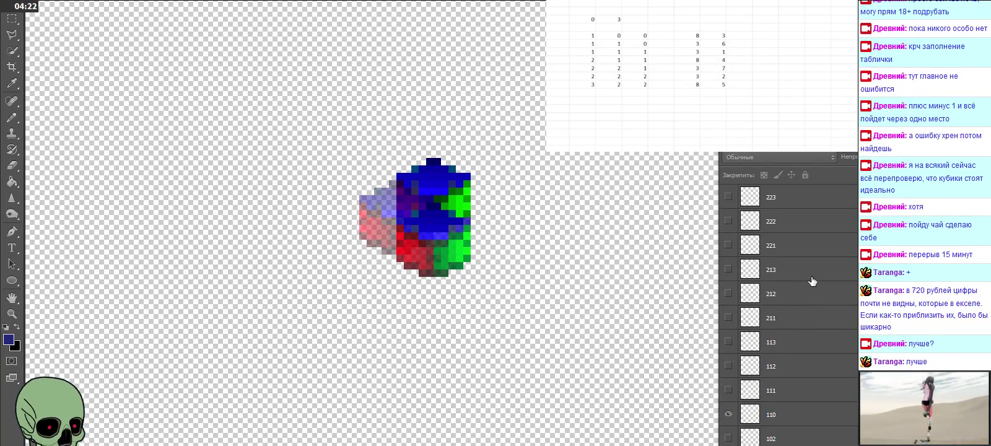
{"action": "scroll", "coordinate": [812, 280], "scroll_direction": "down", "scroll_amount": 4}
{"action": "scroll", "coordinate": [811, 280], "scroll_direction": "down", "scroll_amount": 1}
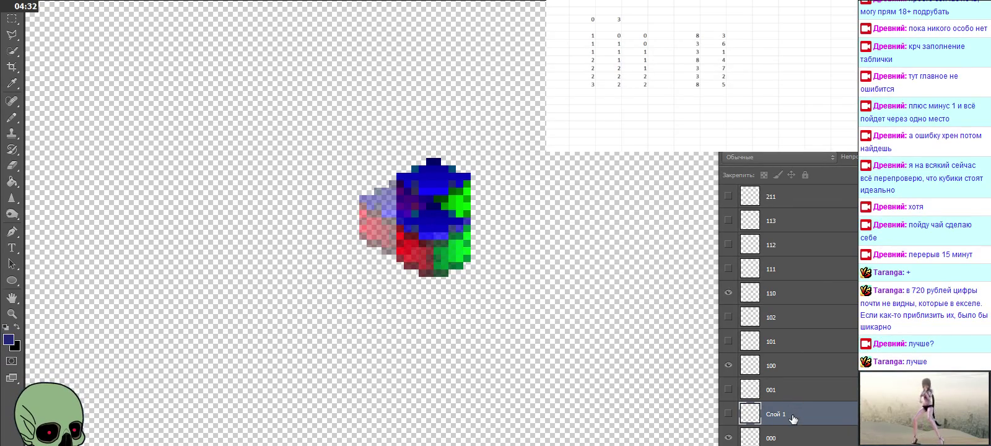
{"action": "left_click", "coordinate": [728, 415]}
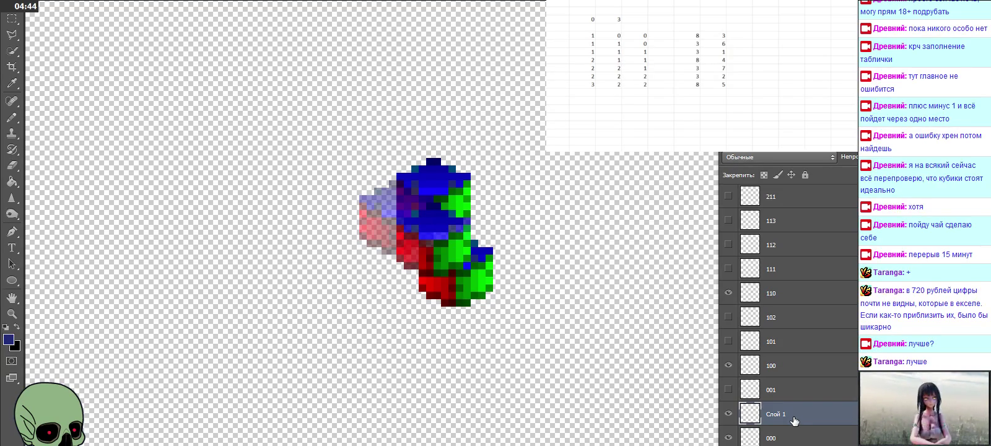
Move layer Слой 1 above layer 113 and shift its cube left into the stack
{"action": "left_click_drag", "start_coordinate": [794, 419], "coordinate": [783, 220]}
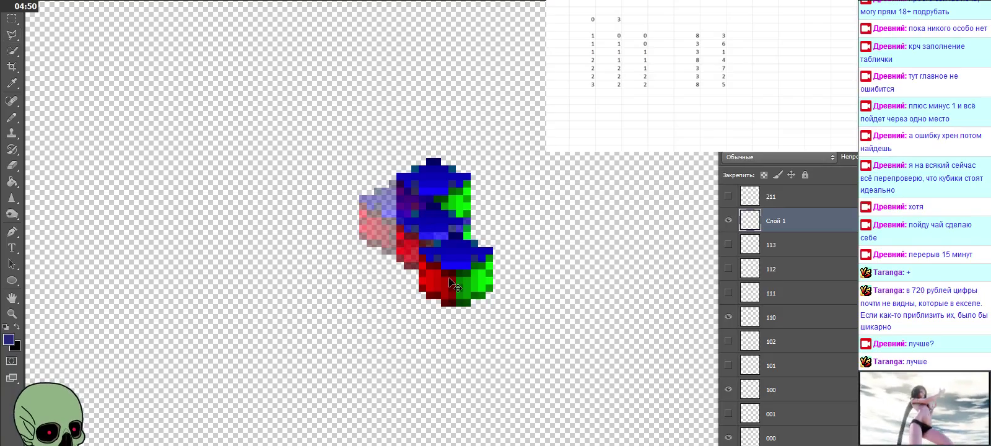
{"action": "left_click_drag", "start_coordinate": [453, 286], "coordinate": [389, 283]}
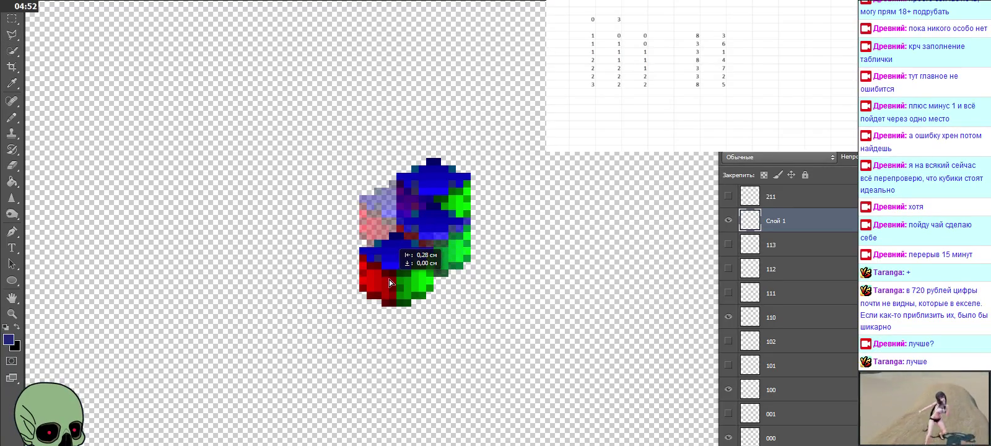
{"action": "left_click_drag", "start_coordinate": [390, 283], "coordinate": [390, 282]}
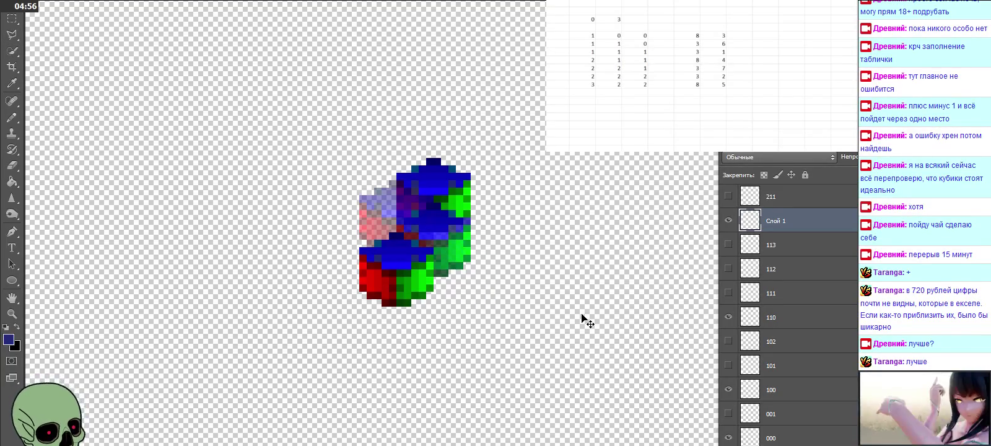
Set layer 100's opacity to 100%, then reselect Слой 1
{"action": "left_click", "coordinate": [800, 319]}
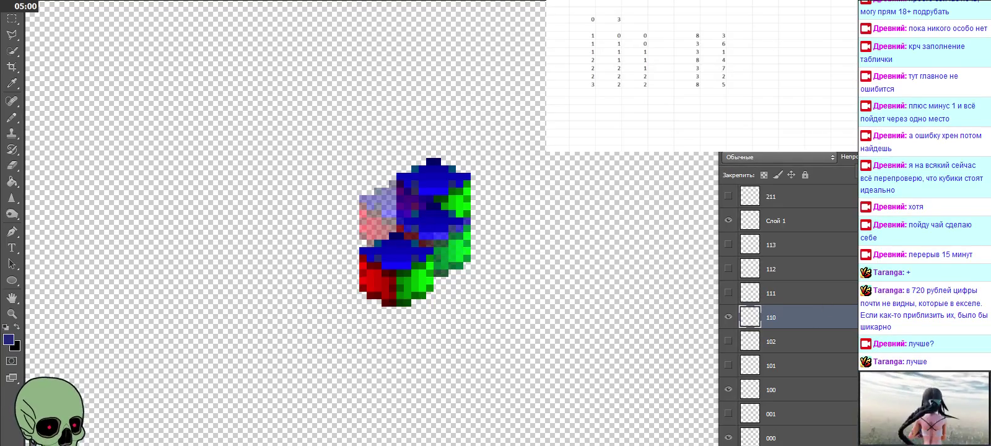
{"action": "left_click", "coordinate": [794, 389]}
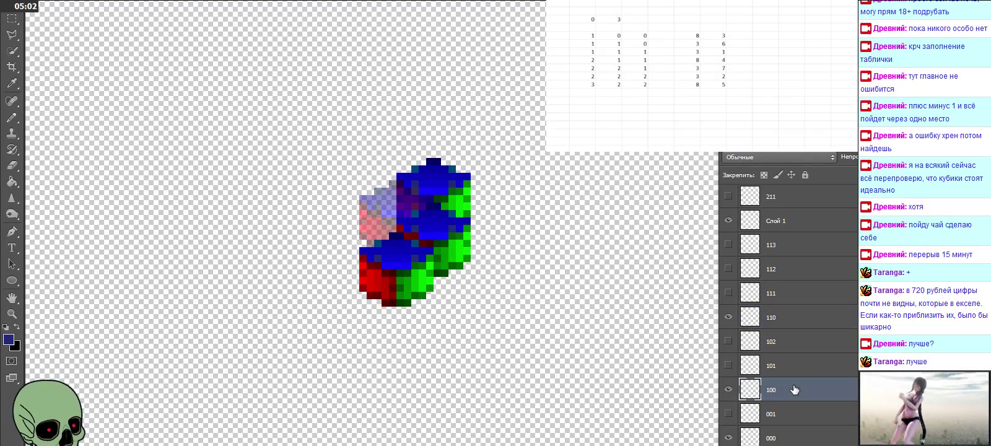
{"action": "key", "text": "0"}
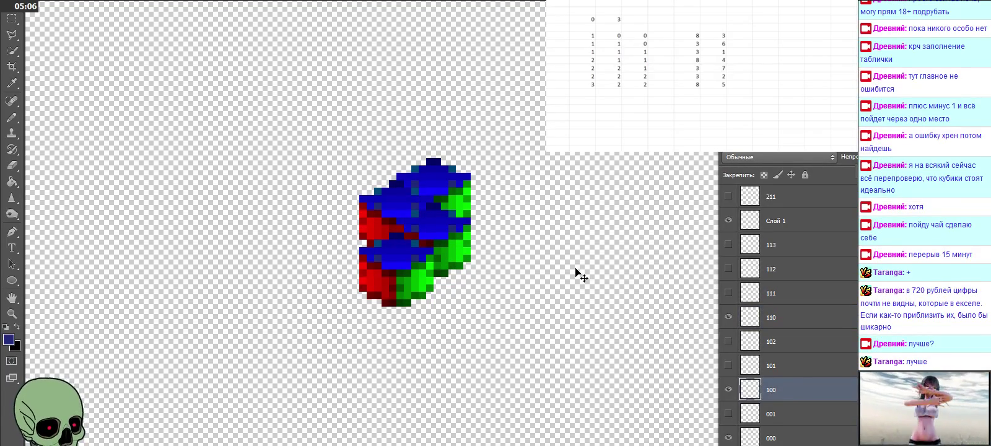
{"action": "left_click", "coordinate": [800, 222]}
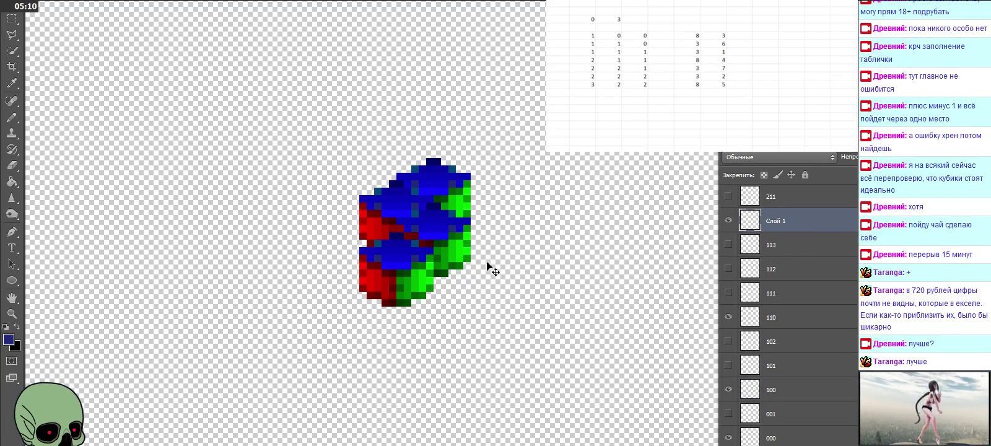
Zoom in to check the cube alignment, zoom back out, and begin renaming Слой 1
{"action": "left_click", "coordinate": [11, 313]}
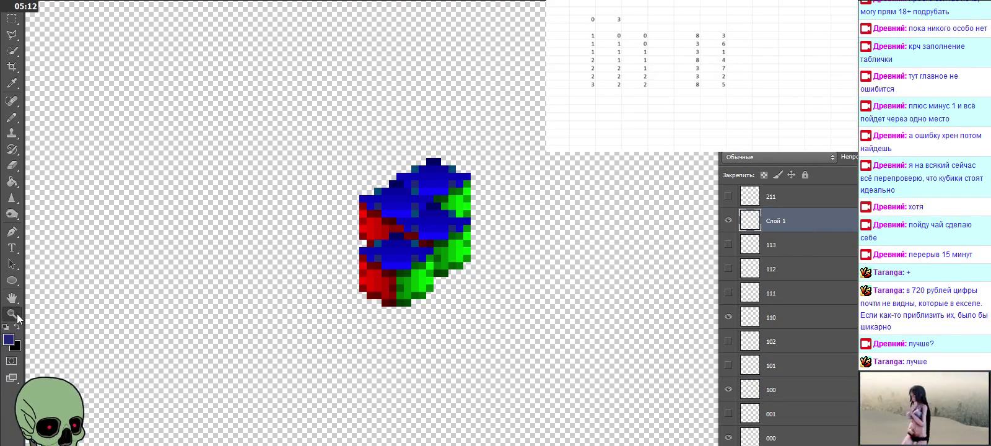
{"action": "left_click", "coordinate": [413, 255]}
{"action": "left_click", "coordinate": [447, 218]}
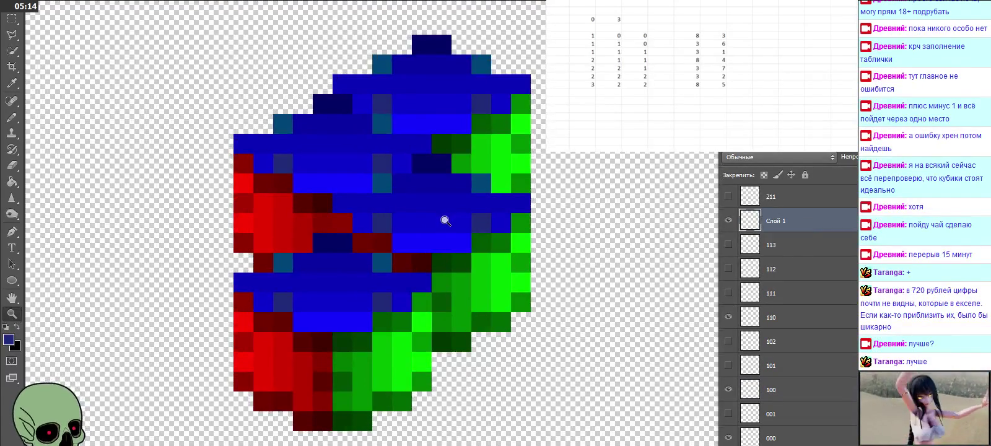
{"action": "left_click", "coordinate": [375, 227], "text": "alt"}
{"action": "left_click", "coordinate": [364, 226], "text": "alt"}
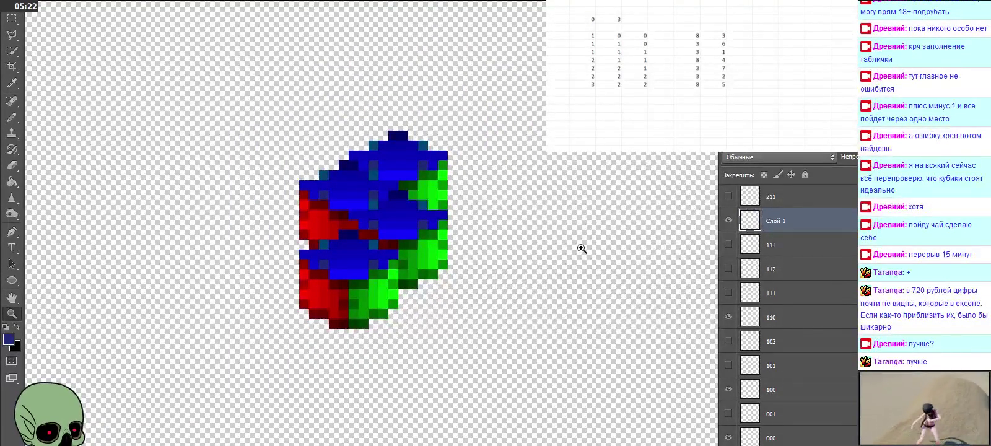
{"action": "double_click", "coordinate": [775, 221]}
{"action": "type", "text": "210-в"}
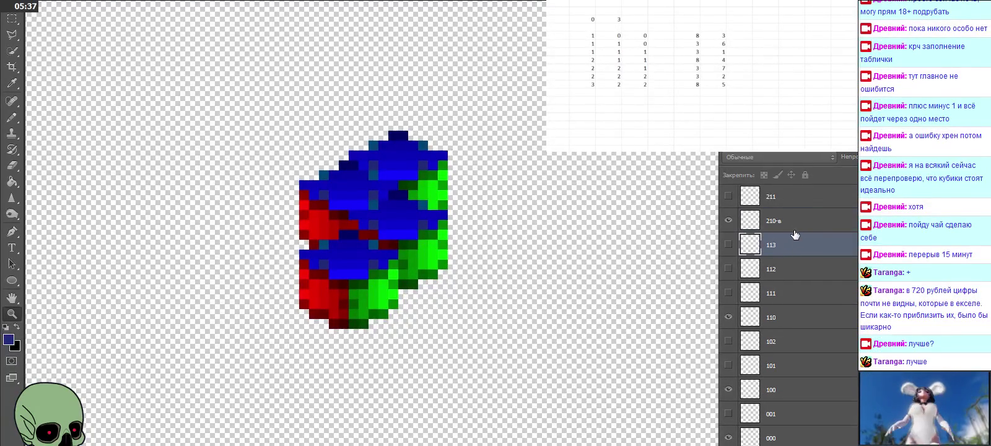
{"action": "left_click", "coordinate": [793, 232]}
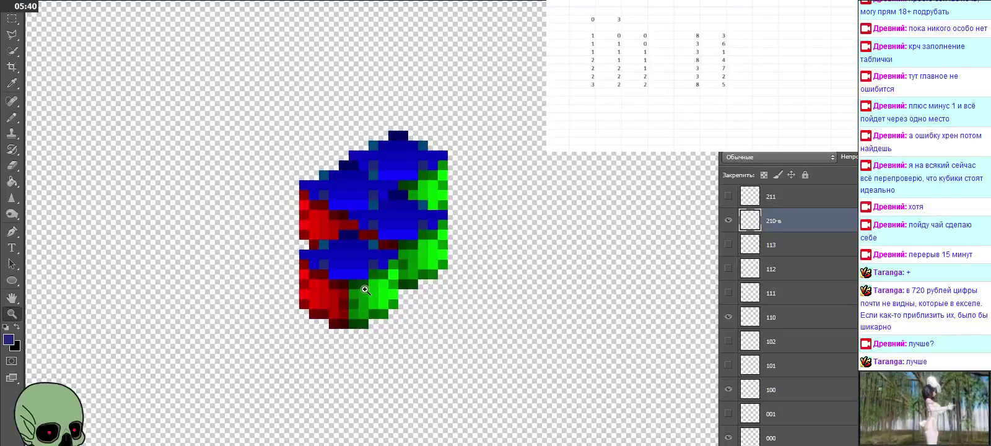
{"action": "left_click", "coordinate": [11, 15]}
{"action": "mouse_move", "coordinate": [330, 264]}
{"action": "left_mouse_down"}
{"action": "mouse_move", "coordinate": [321, 283]}
{"action": "mouse_move", "coordinate": [339, 277]}
{"action": "left_mouse_up"}
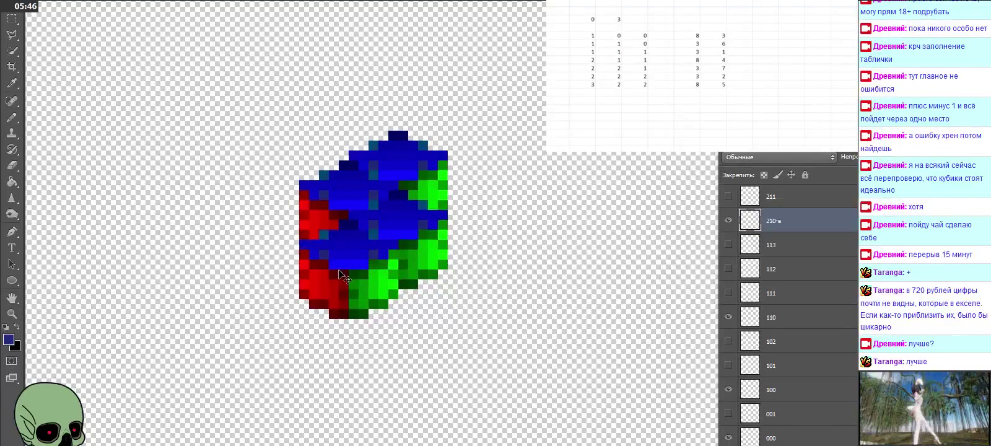
{"action": "scroll", "coordinate": [839, 267], "scroll_direction": "up", "scroll_amount": 2}
{"action": "scroll", "coordinate": [838, 267], "scroll_direction": "up", "scroll_amount": 2}
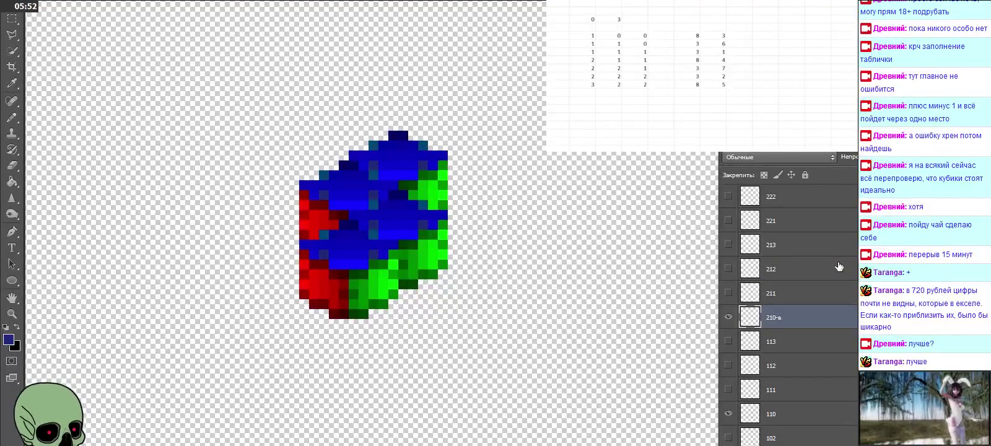
{"action": "left_click", "coordinate": [805, 220]}
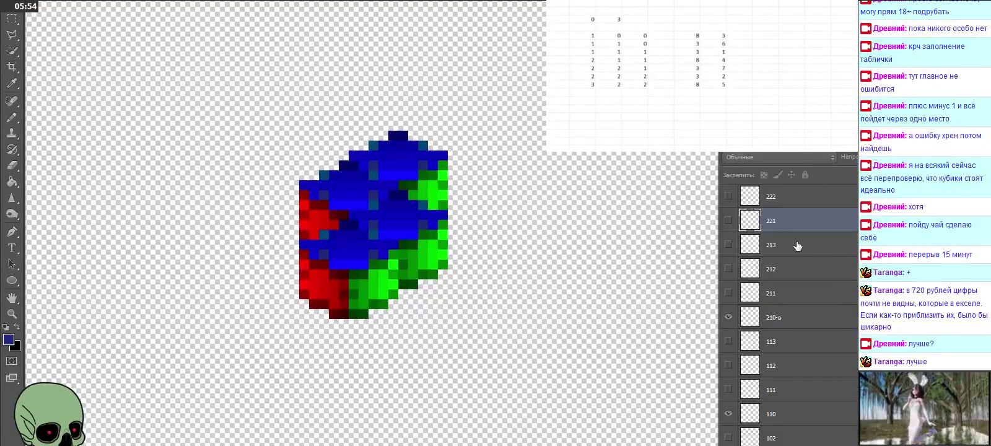
{"action": "left_click", "coordinate": [797, 246]}
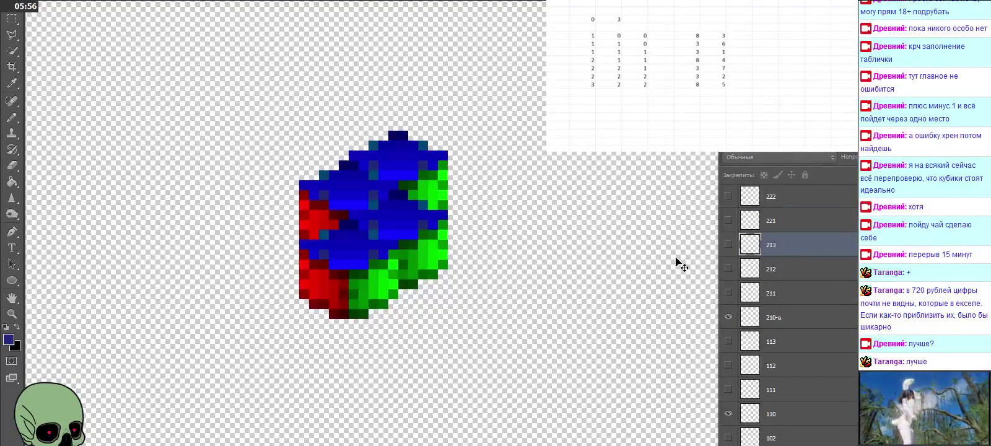
{"action": "key", "text": "ctrl+v"}
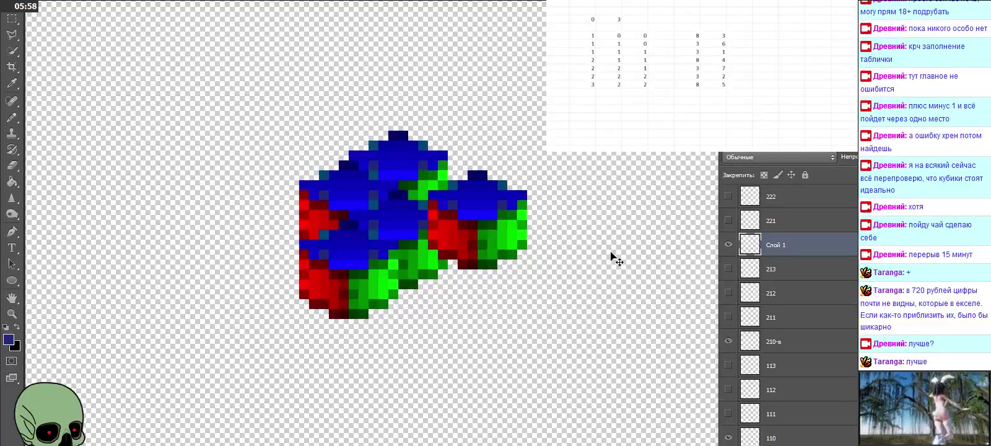
Rename the pasted cube's layer to 220-в
{"action": "double_click", "coordinate": [775, 245]}
{"action": "type", "text": "22"}
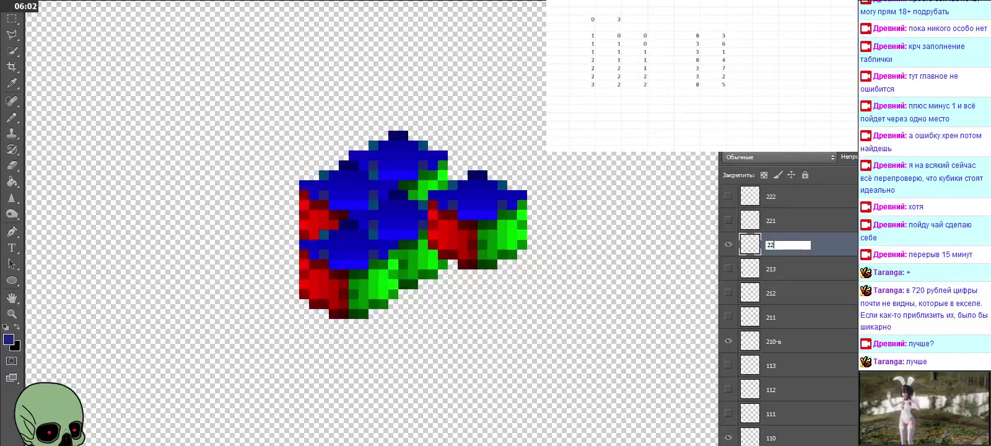
{"action": "type", "text": "0-в"}
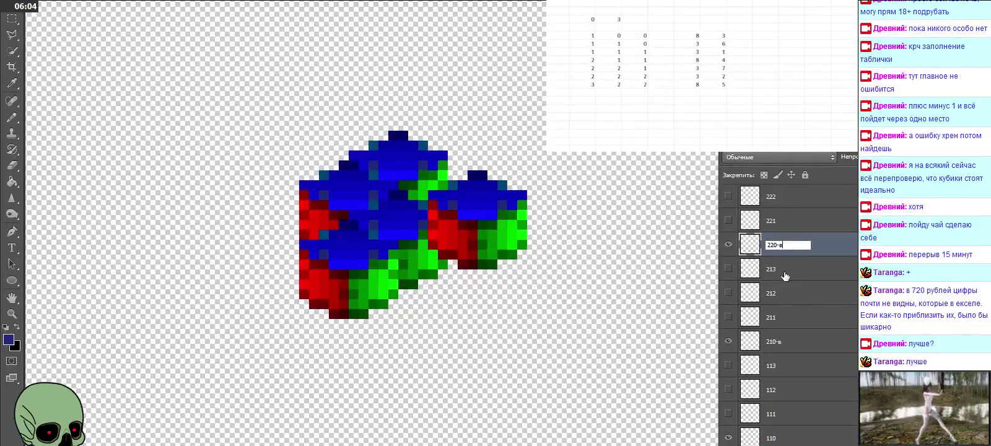
{"action": "key", "text": "Return"}
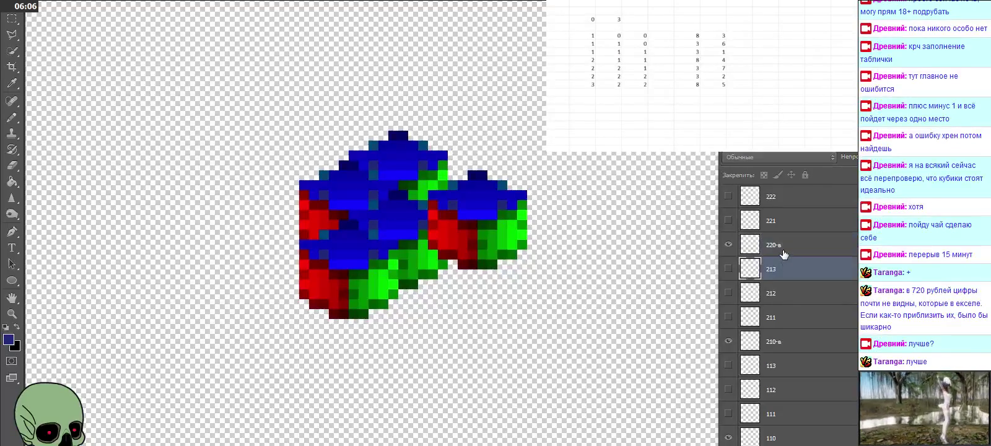
Move the 220-в cube into the lower part of the cube stack
{"action": "mouse_move", "coordinate": [494, 231]}
{"action": "left_mouse_down"}
{"action": "mouse_move", "coordinate": [441, 333]}
{"action": "mouse_move", "coordinate": [416, 312]}
{"action": "left_mouse_up"}
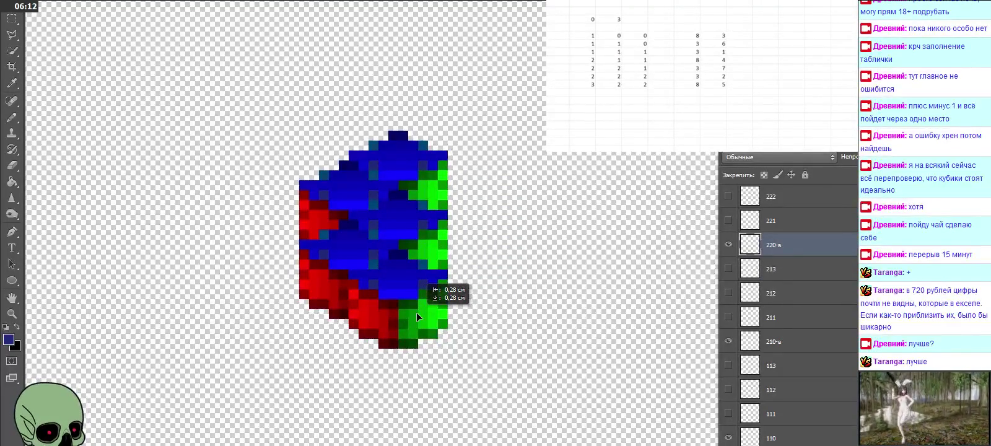
{"action": "left_click_drag", "start_coordinate": [416, 312], "coordinate": [416, 309]}
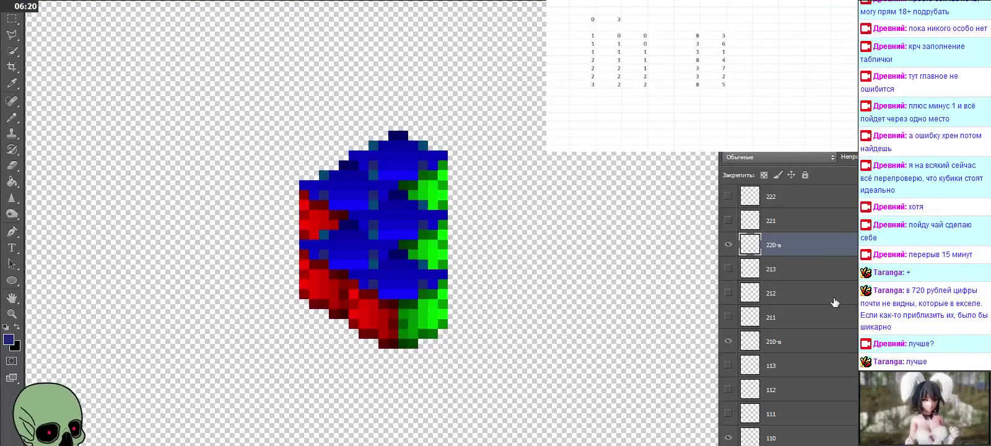
{"action": "scroll", "coordinate": [830, 301], "scroll_direction": "up", "scroll_amount": 2}
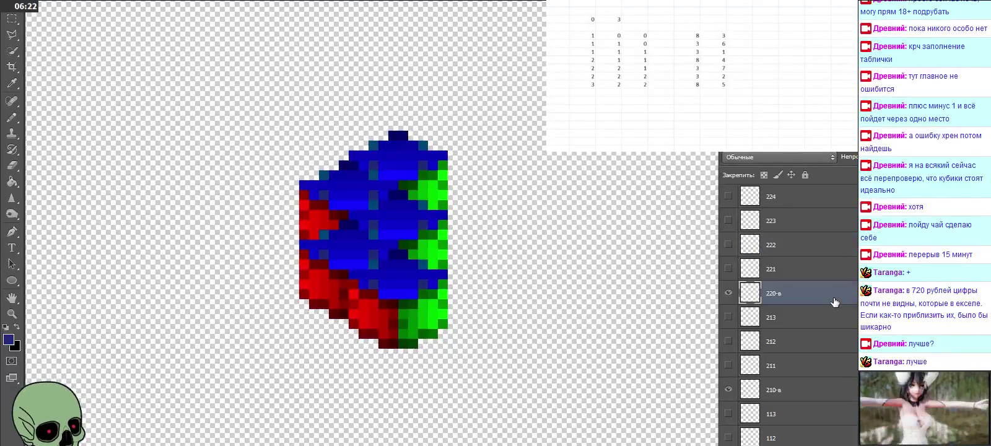
{"action": "scroll", "coordinate": [820, 300], "scroll_direction": "up", "scroll_amount": 1}
{"action": "scroll", "coordinate": [818, 300], "scroll_direction": "up", "scroll_amount": 1}
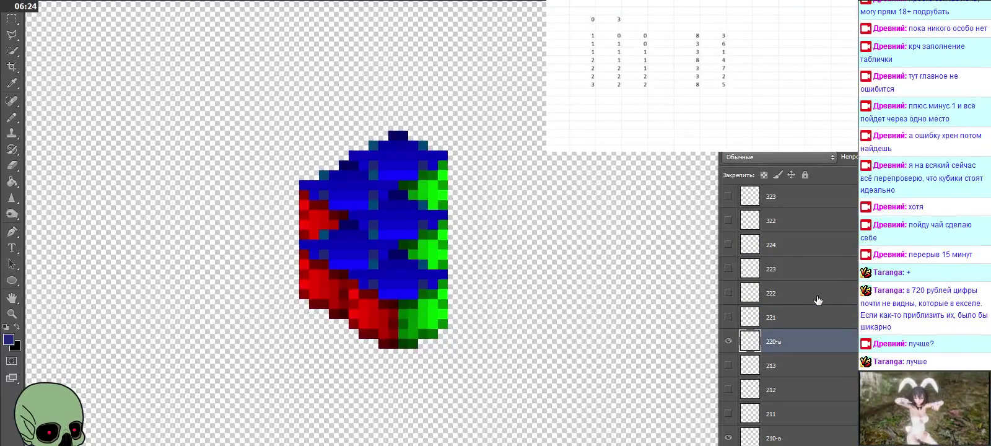
Paste a cube copy as a new layer above 224 and name it 320-в
{"action": "left_click", "coordinate": [788, 255]}
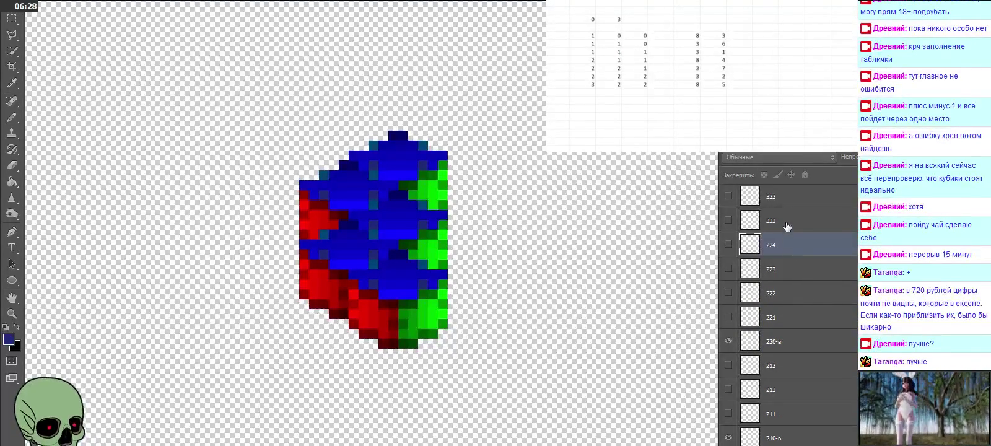
{"action": "left_click", "coordinate": [786, 224]}
{"action": "left_click", "coordinate": [784, 246]}
{"action": "key", "text": "ctrl+v"}
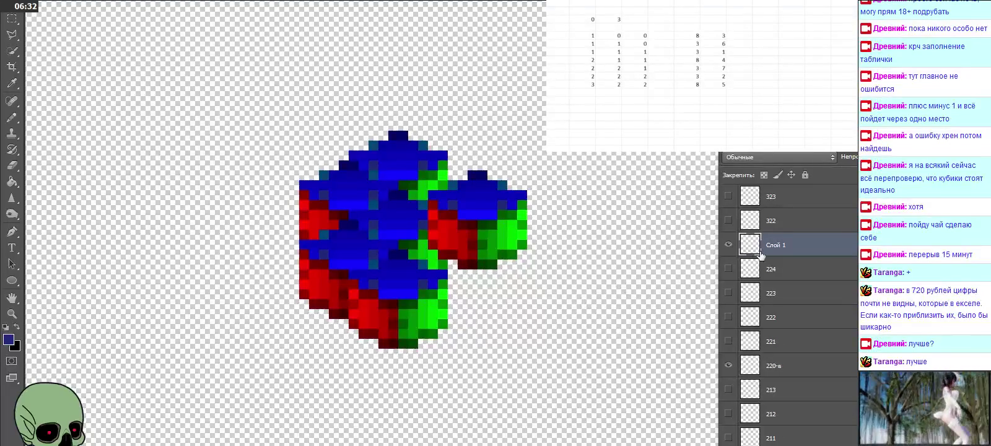
{"action": "double_click", "coordinate": [774, 245]}
{"action": "type", "text": "320-в"}
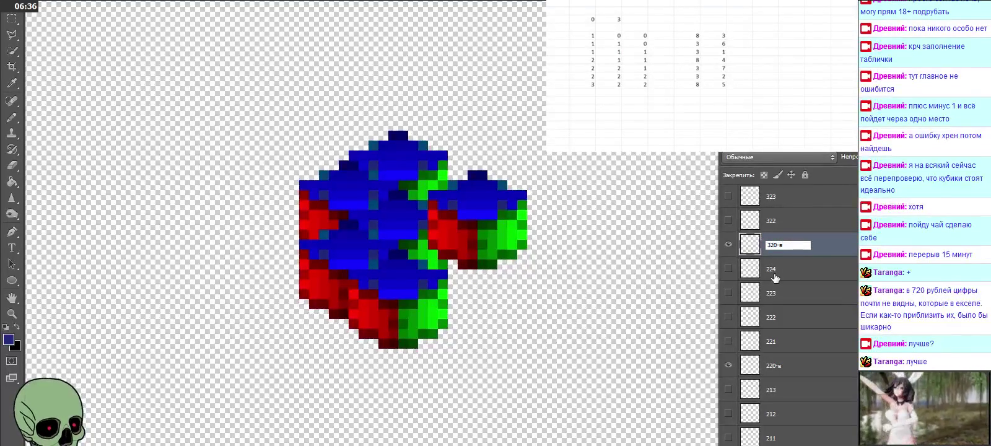
{"action": "key", "text": "Return"}
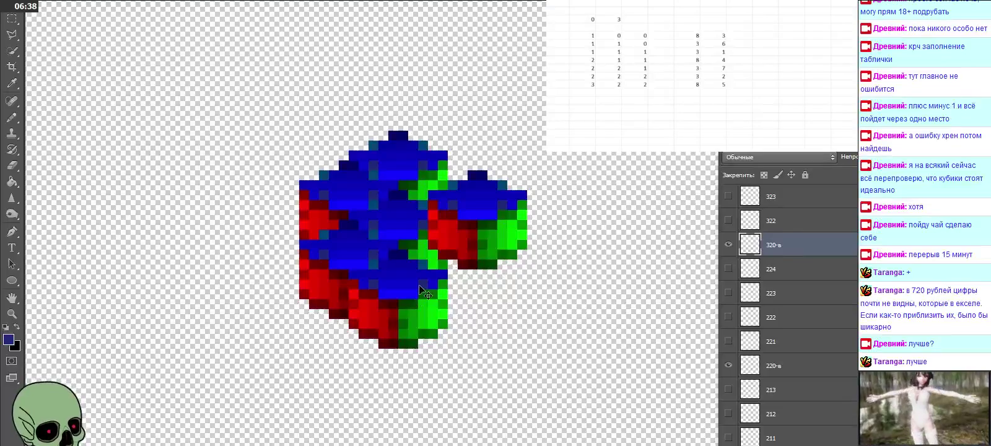
Move the 320-в cube to the bottom-left base of the column
{"action": "mouse_move", "coordinate": [493, 219]}
{"action": "left_mouse_down"}
{"action": "mouse_move", "coordinate": [355, 358]}
{"action": "mouse_move", "coordinate": [364, 338]}
{"action": "left_mouse_up"}
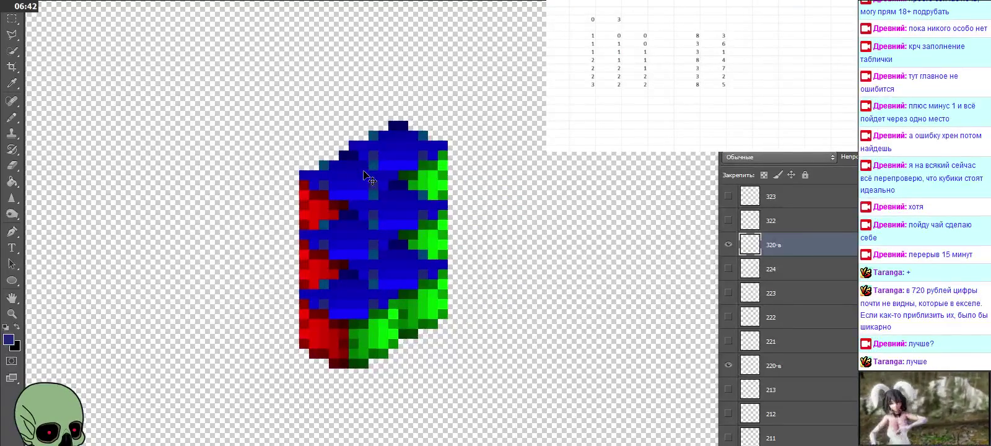
{"action": "scroll", "coordinate": [350, 227], "scroll_direction": "down", "scroll_amount": 5}
{"action": "scroll", "coordinate": [762, 256], "scroll_direction": "up", "scroll_amount": 3}
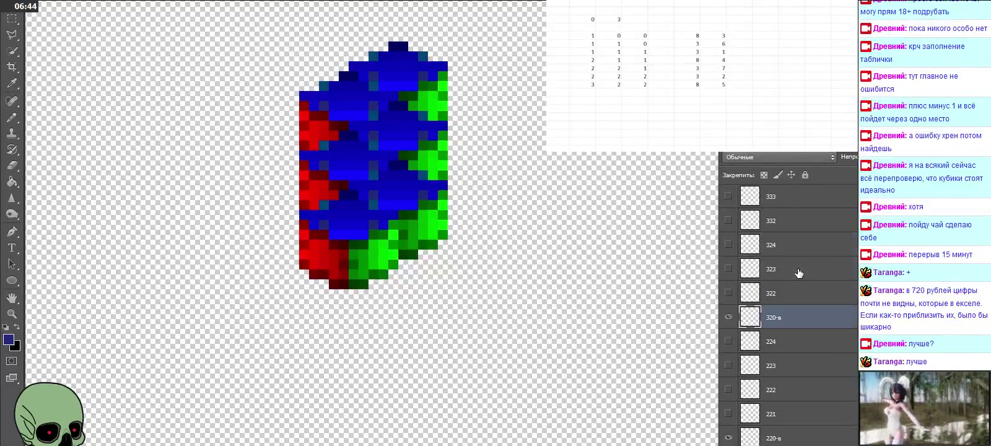
{"action": "scroll", "coordinate": [799, 273], "scroll_direction": "up", "scroll_amount": 1}
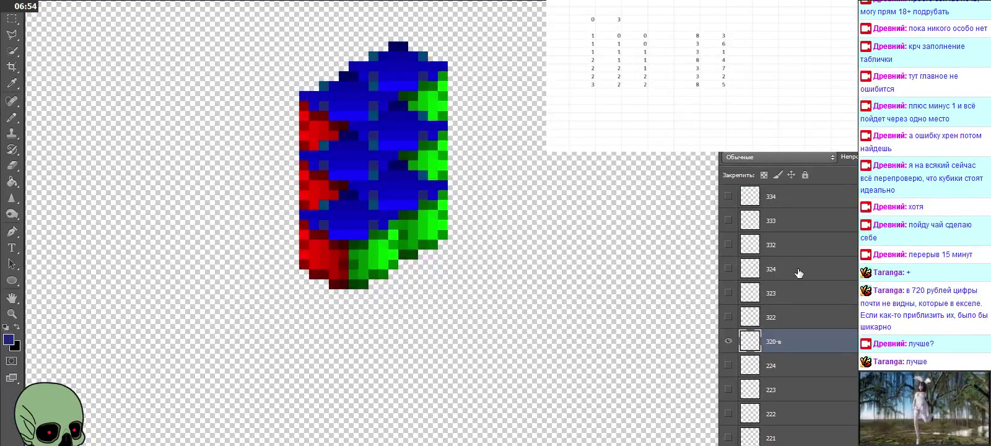
{"action": "left_click", "coordinate": [799, 273]}
Paste a cube copy above layer 324 and place it at the column's bottom
{"action": "left_click", "coordinate": [797, 250]}
{"action": "left_click", "coordinate": [799, 268]}
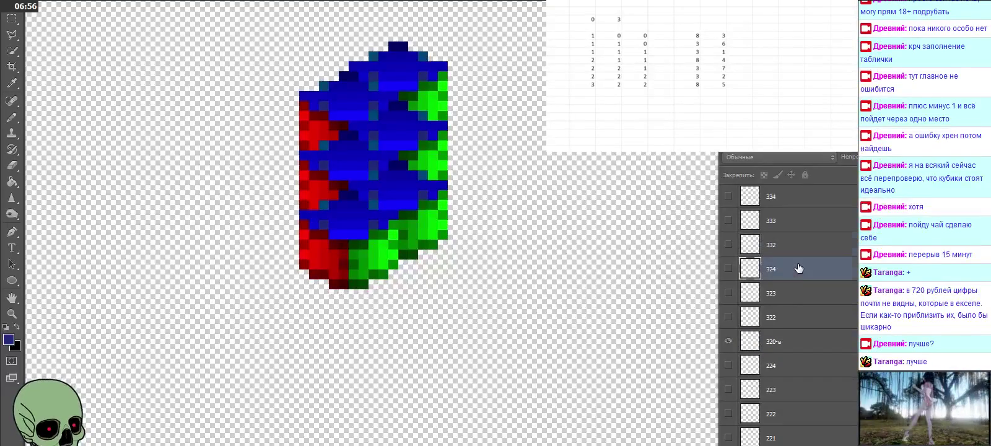
{"action": "key", "text": "ctrl+v"}
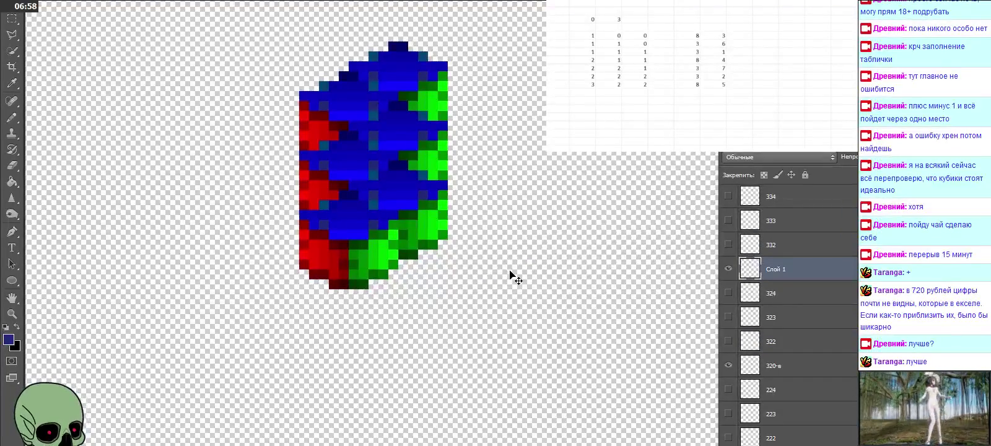
{"action": "left_click_drag", "start_coordinate": [492, 236], "coordinate": [401, 289]}
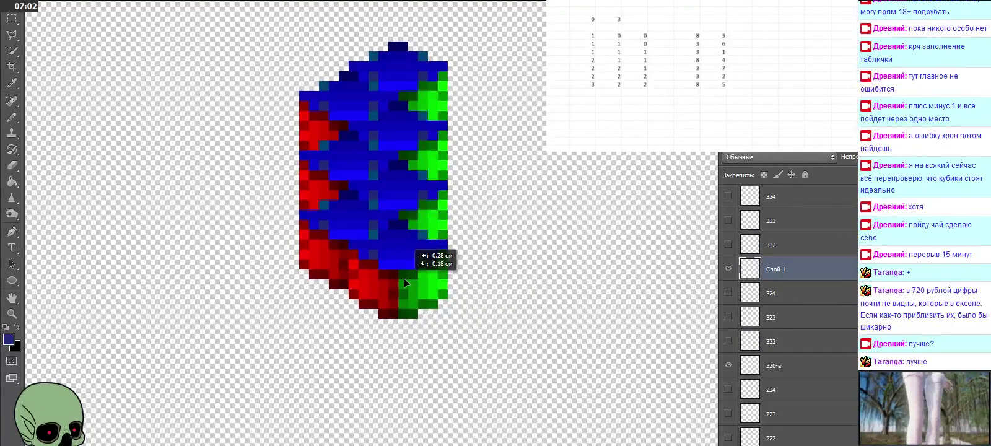
{"action": "left_click_drag", "start_coordinate": [402, 287], "coordinate": [405, 277]}
Name the new layer 330-в and toggle its visibility to check placement
{"action": "double_click", "coordinate": [777, 269]}
{"action": "type", "text": "330"}
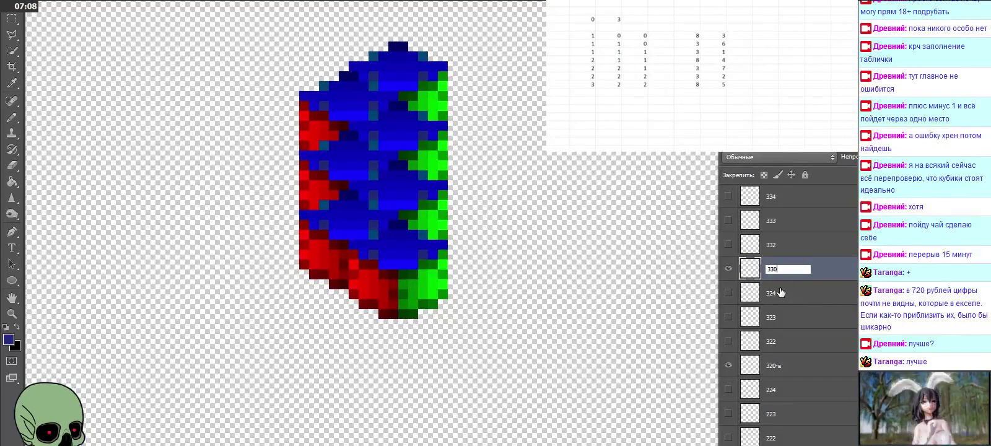
{"action": "type", "text": "-в"}
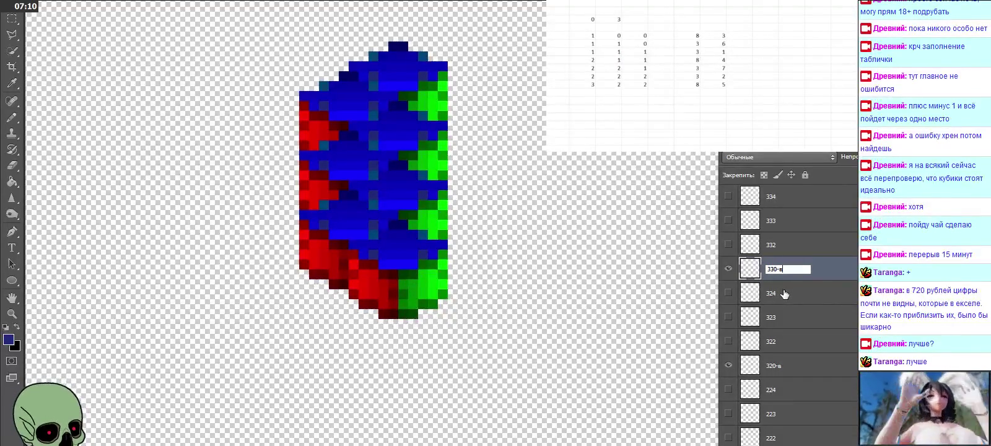
{"action": "left_click", "coordinate": [784, 295]}
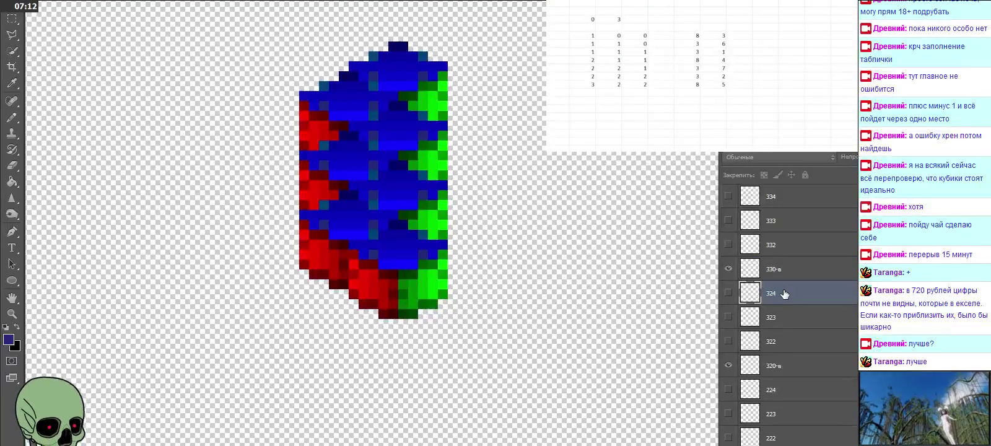
{"action": "left_click", "coordinate": [783, 269]}
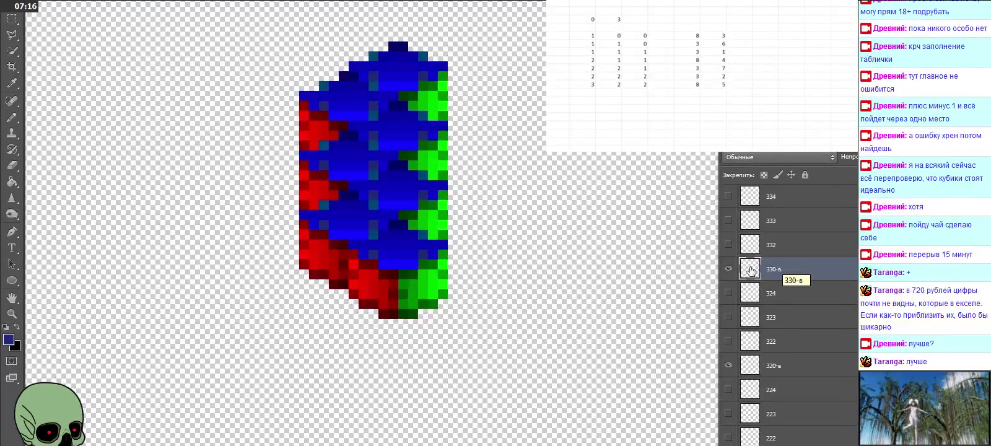
{"action": "left_click", "coordinate": [728, 268]}
{"action": "left_click", "coordinate": [728, 268]}
Select layer 335 as the insertion point for the next cube
{"action": "scroll", "coordinate": [806, 281], "scroll_direction": "up", "scroll_amount": 1}
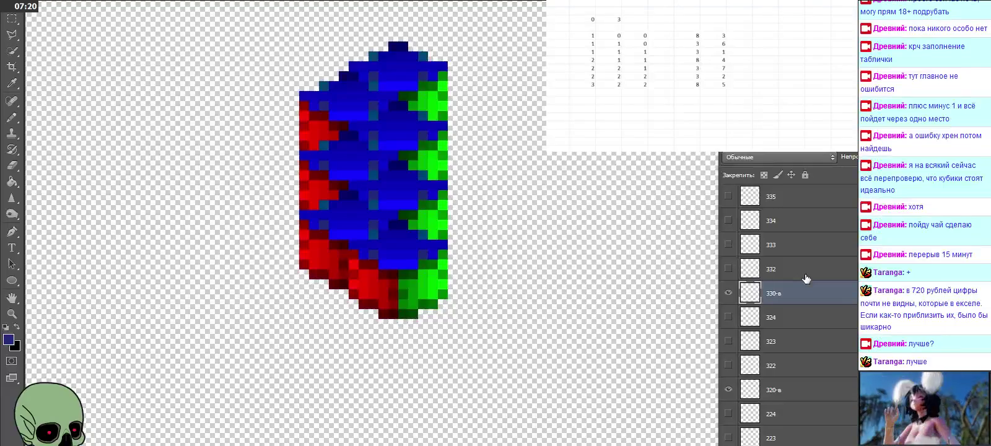
{"action": "left_click", "coordinate": [806, 278]}
{"action": "left_click", "coordinate": [801, 252]}
{"action": "left_click", "coordinate": [799, 220]}
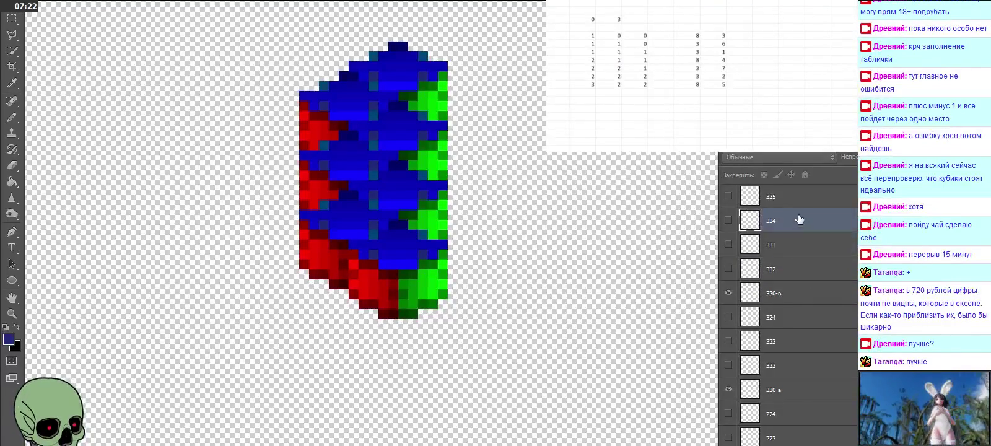
{"action": "left_click", "coordinate": [798, 204]}
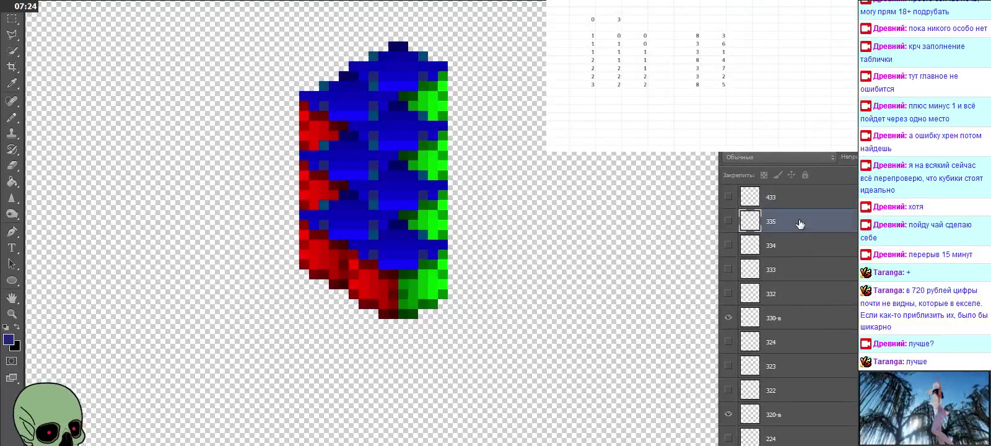
{"action": "scroll", "coordinate": [799, 213], "scroll_direction": "up", "scroll_amount": 2}
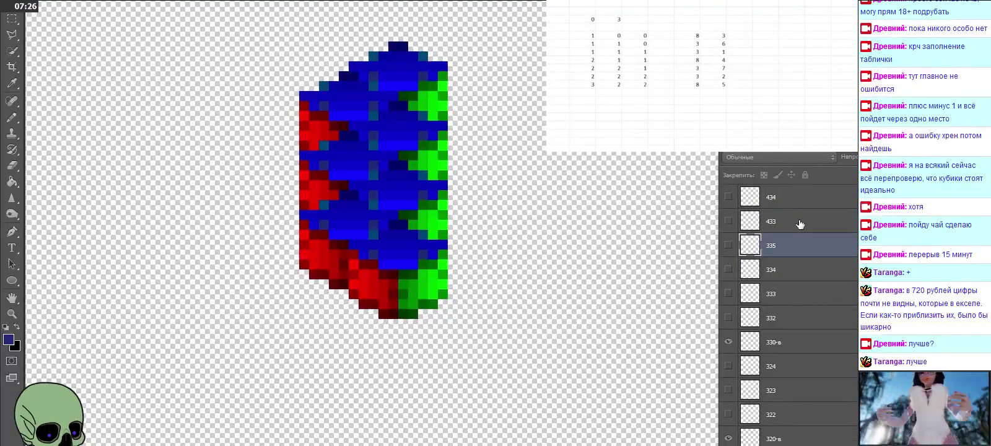
Paste another cube onto the column and name its layer 430-в
{"action": "key", "text": "ctrl+v"}
{"action": "mouse_move", "coordinate": [472, 263]}
{"action": "left_mouse_down"}
{"action": "mouse_move", "coordinate": [377, 295]}
{"action": "mouse_move", "coordinate": [377, 286]}
{"action": "left_mouse_up"}
{"action": "double_click", "coordinate": [774, 246]}
{"action": "type", "text": "430-в"}
{"action": "key", "text": "Return"}
Paste a cube above layer 435, position it on the column, and name it 440-в
{"action": "scroll", "coordinate": [802, 270], "scroll_direction": "up", "scroll_amount": 1}
{"action": "scroll", "coordinate": [805, 276], "scroll_direction": "up", "scroll_amount": 1}
{"action": "scroll", "coordinate": [811, 287], "scroll_direction": "up", "scroll_amount": 2}
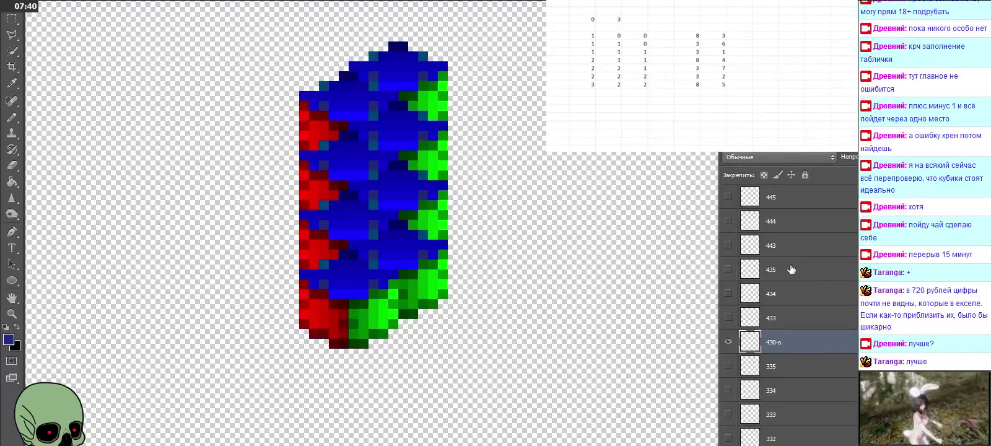
{"action": "left_click", "coordinate": [790, 269]}
{"action": "key", "text": "ctrl+v"}
{"action": "left_click_drag", "start_coordinate": [548, 306], "coordinate": [416, 340]}
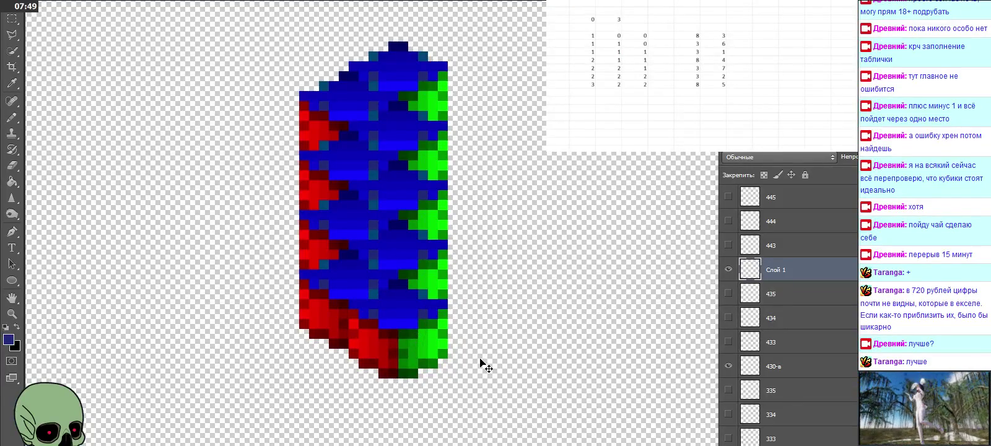
{"action": "double_click", "coordinate": [775, 271]}
{"action": "type", "text": "440"}
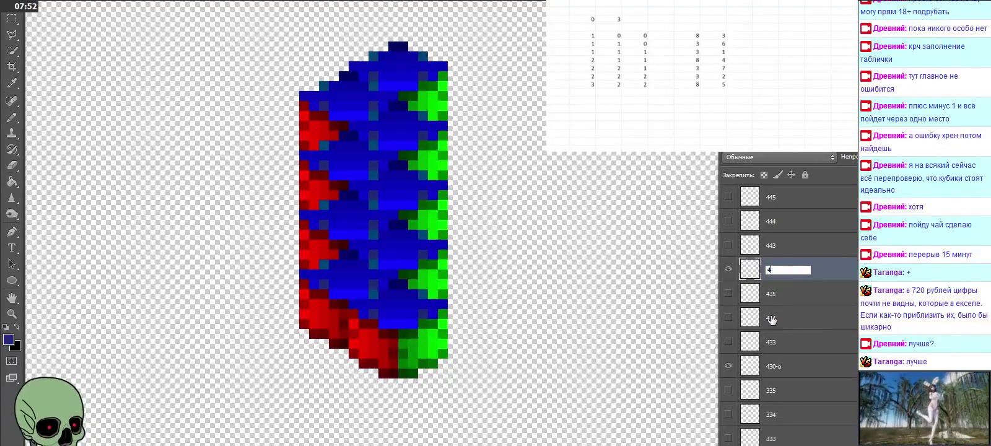
{"action": "type", "text": "-в"}
{"action": "left_click", "coordinate": [804, 299]}
Paste another cube copy as a new layer above layer 446
{"action": "left_click", "coordinate": [796, 277]}
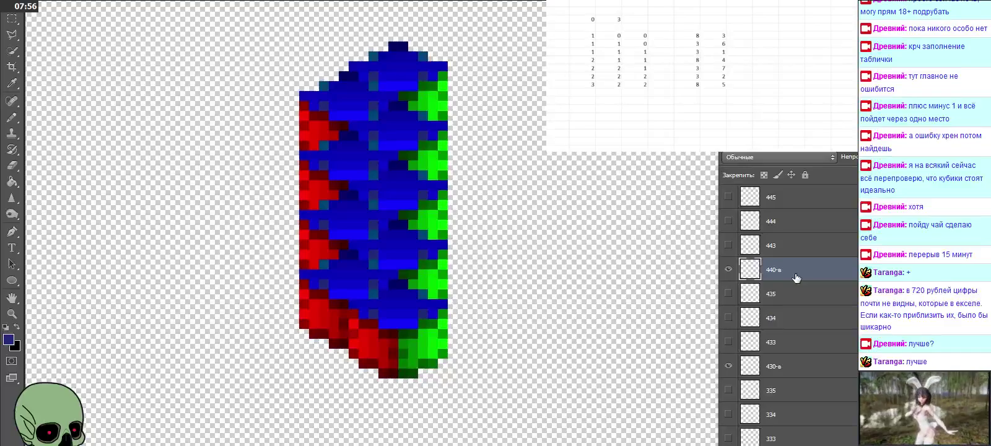
{"action": "scroll", "coordinate": [797, 277], "scroll_direction": "up", "scroll_amount": 2}
{"action": "scroll", "coordinate": [796, 277], "scroll_direction": "up", "scroll_amount": 1}
{"action": "scroll", "coordinate": [796, 278], "scroll_direction": "up", "scroll_amount": 1}
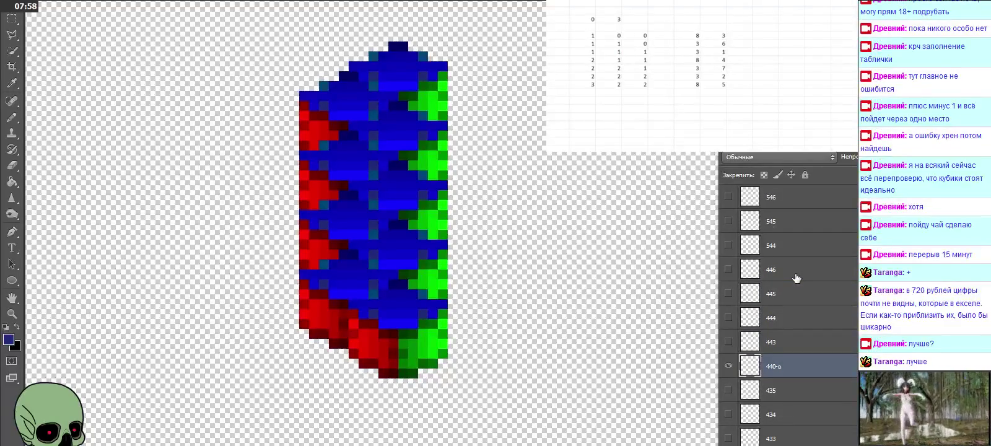
{"action": "left_click", "coordinate": [791, 269]}
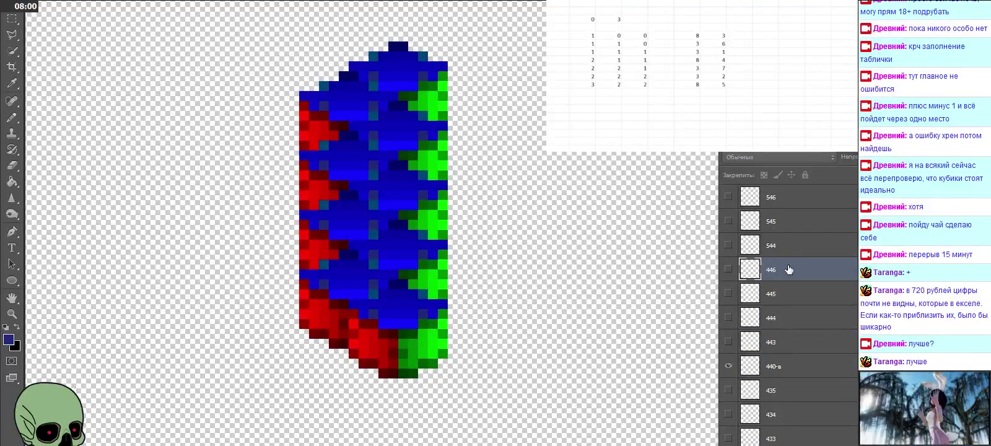
{"action": "key", "text": "ctrl+v"}
Fit the pasted cube under the column and name its layer 540-в
{"action": "left_click_drag", "start_coordinate": [515, 229], "coordinate": [384, 386]}
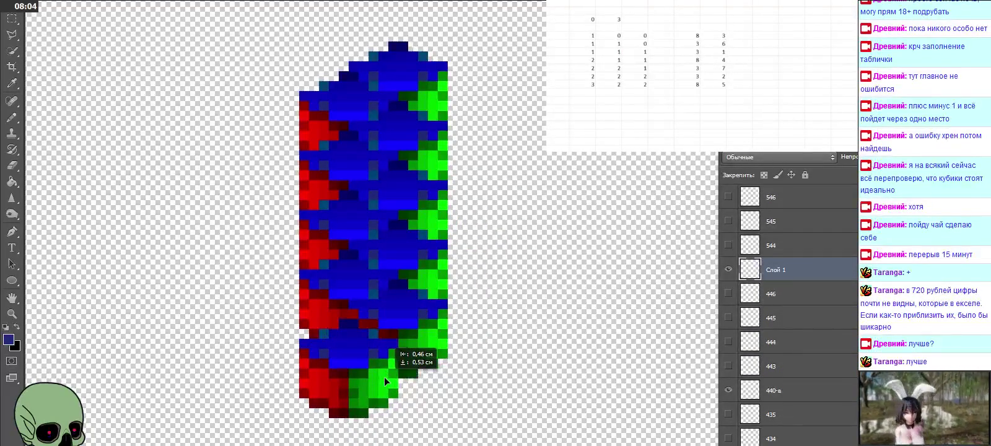
{"action": "left_click_drag", "start_coordinate": [383, 385], "coordinate": [393, 365]}
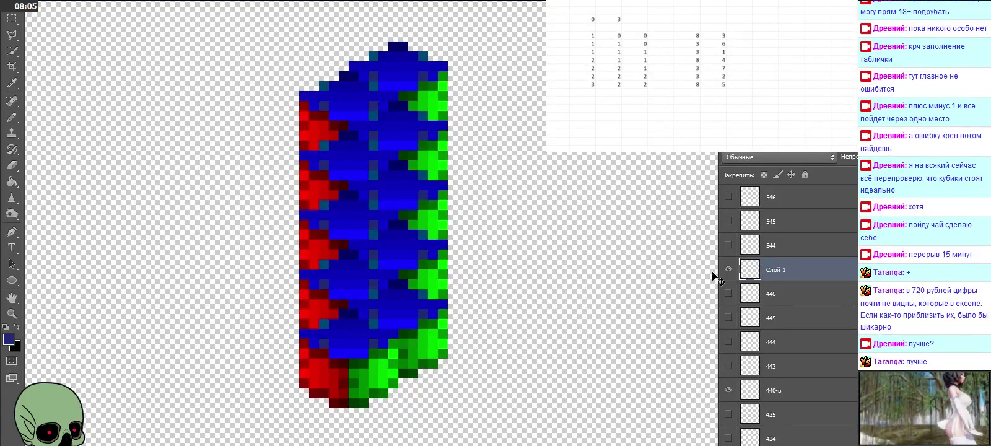
{"action": "double_click", "coordinate": [778, 268]}
{"action": "type", "text": "540-в"}
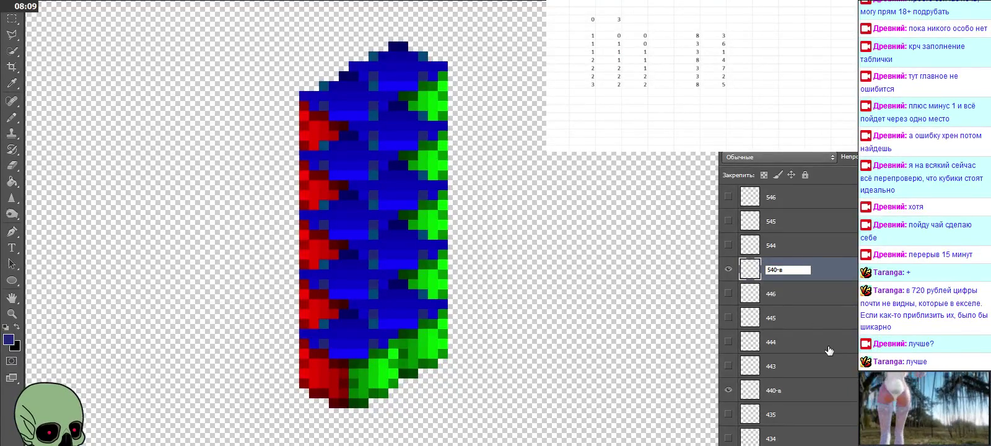
{"action": "key", "text": "Return"}
Paste another cube above layer 546 and move it onto the column's bottom
{"action": "scroll", "coordinate": [800, 270], "scroll_direction": "up", "scroll_amount": 1}
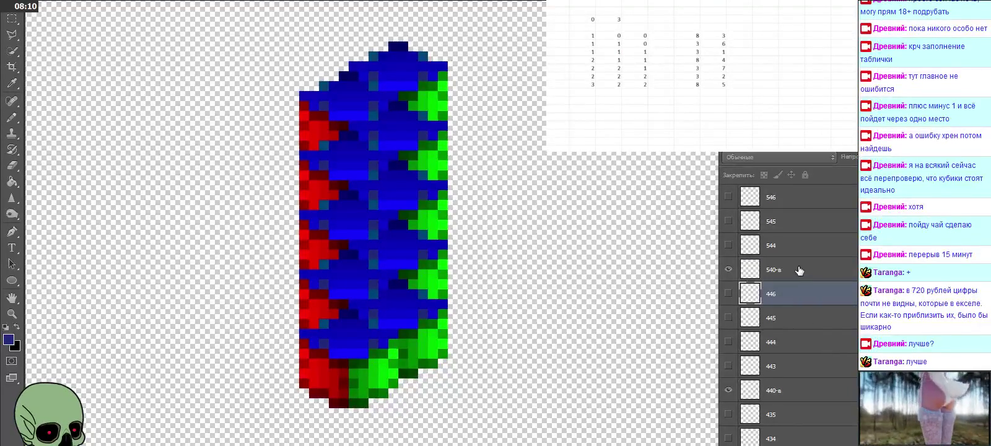
{"action": "scroll", "coordinate": [799, 270], "scroll_direction": "up", "scroll_amount": 1}
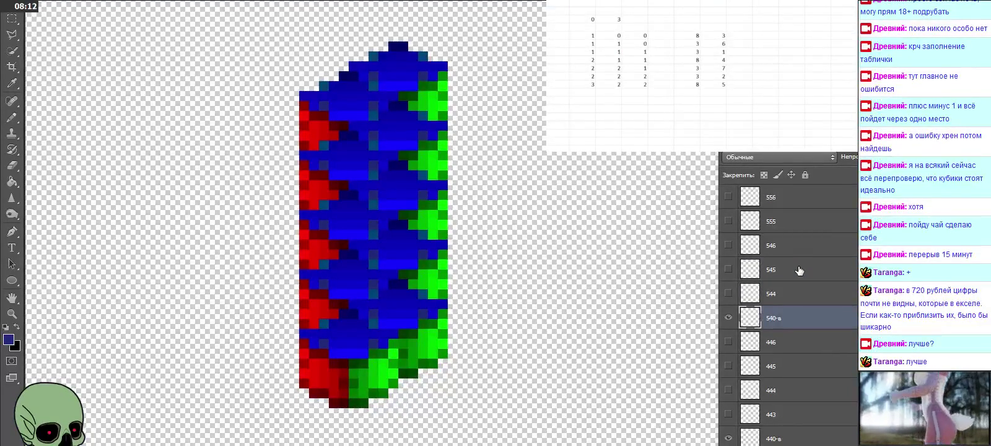
{"action": "left_click", "coordinate": [795, 254]}
{"action": "scroll", "coordinate": [500, 210], "scroll_direction": "down", "scroll_amount": 1}
{"action": "scroll", "coordinate": [500, 209], "scroll_direction": "down", "scroll_amount": 2}
{"action": "key", "text": "ctrl+v"}
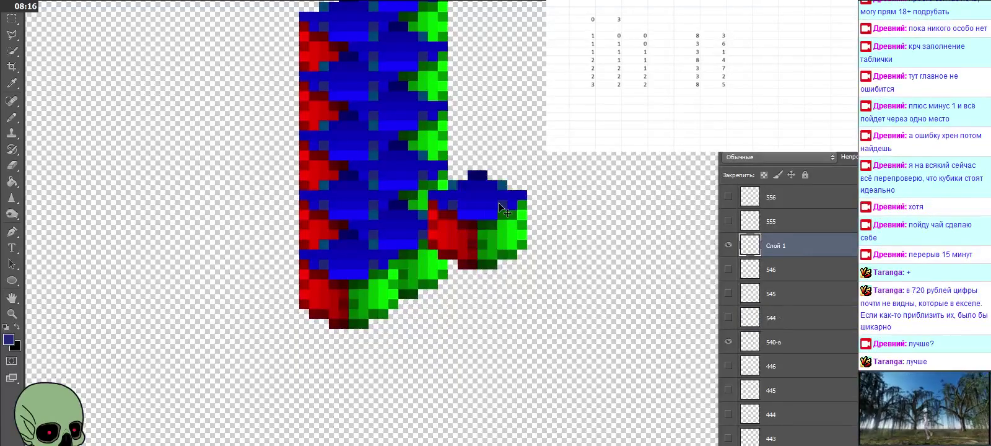
{"action": "mouse_move", "coordinate": [500, 209]}
{"action": "left_mouse_down"}
{"action": "mouse_move", "coordinate": [430, 309]}
{"action": "mouse_move", "coordinate": [420, 304]}
{"action": "left_mouse_up"}
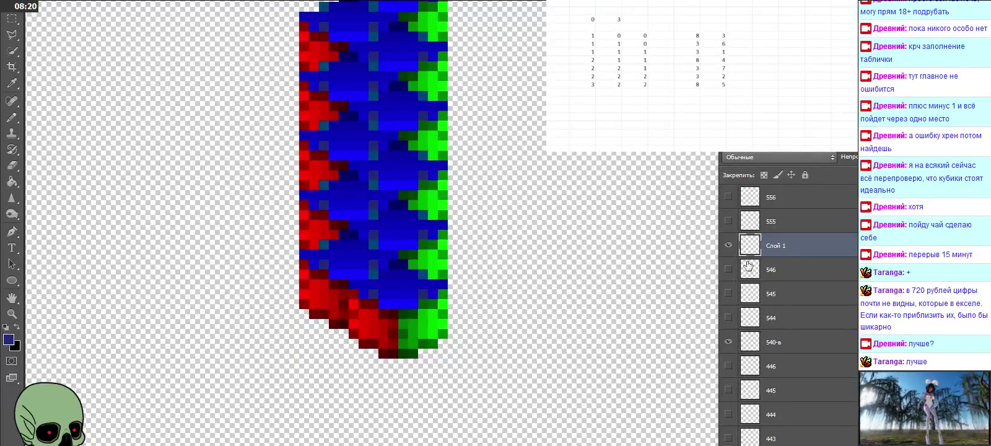
{"action": "double_click", "coordinate": [774, 246]}
Name layer 550-в, then paste a cube above layer 557, move it below the column and name it 650-а
{"action": "type", "text": "550-в"}
{"action": "key", "text": "Return"}
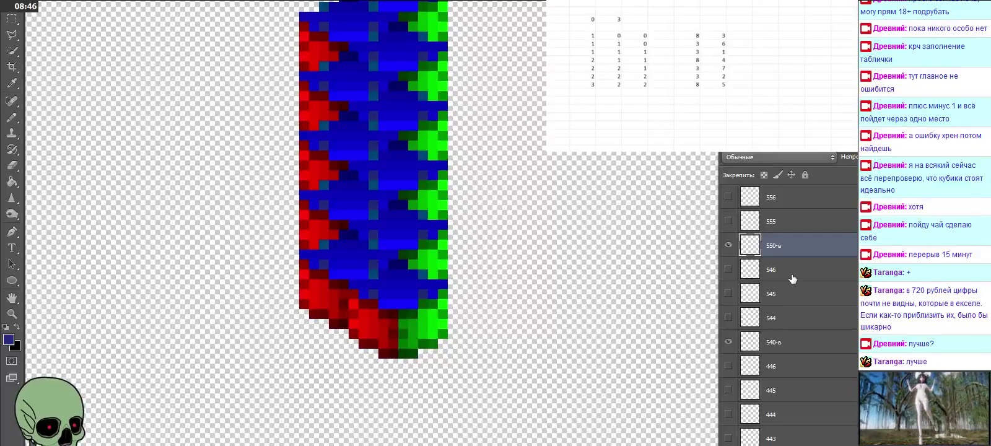
{"action": "scroll", "coordinate": [792, 278], "scroll_direction": "up", "scroll_amount": 1}
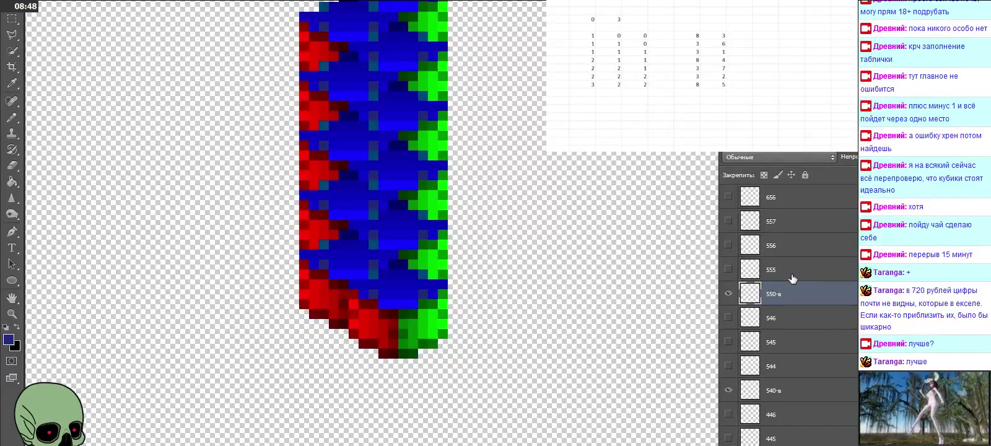
{"action": "scroll", "coordinate": [792, 279], "scroll_direction": "up", "scroll_amount": 1}
{"action": "left_click", "coordinate": [795, 255]}
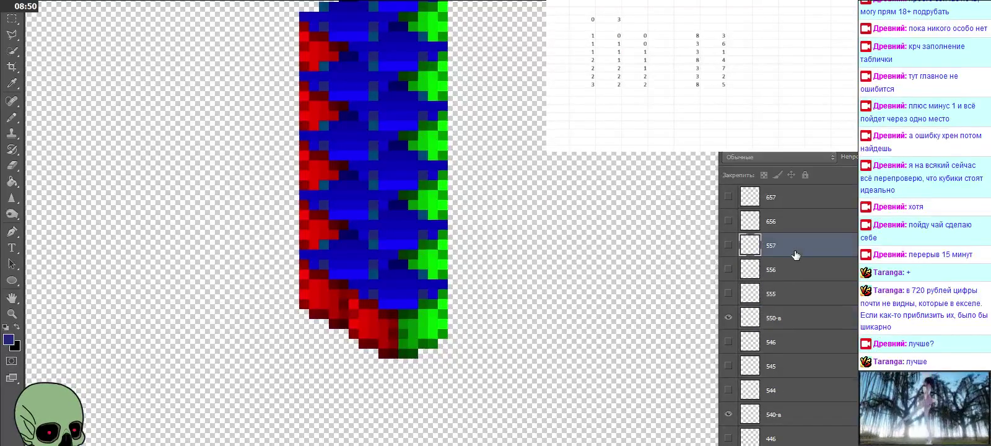
{"action": "key", "text": "ctrl+v"}
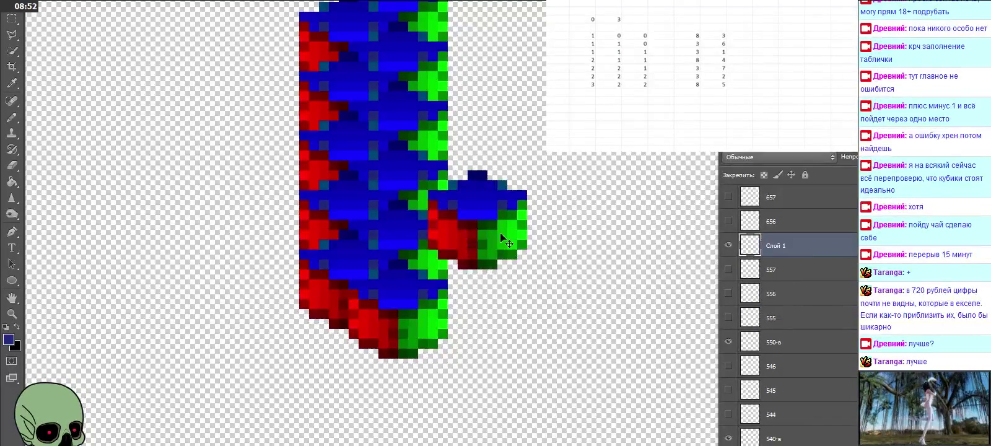
{"action": "left_click_drag", "start_coordinate": [495, 230], "coordinate": [368, 353]}
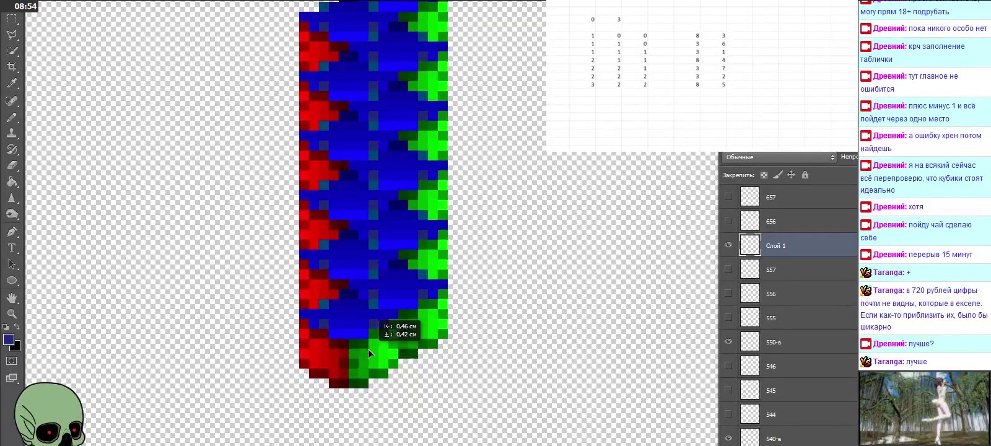
{"action": "double_click", "coordinate": [778, 246]}
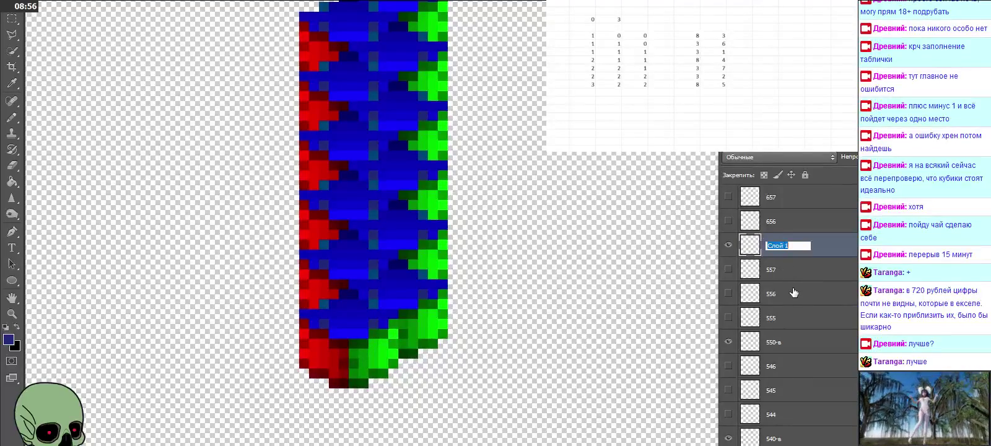
{"action": "type", "text": "650-в-а"}
{"action": "left_click", "coordinate": [811, 264]}
Paste another cube above layer 658, move it onto the column's bottom and name it 660-в
{"action": "left_click", "coordinate": [808, 251]}
{"action": "scroll", "coordinate": [807, 253], "scroll_direction": "up", "scroll_amount": 1}
{"action": "scroll", "coordinate": [807, 255], "scroll_direction": "up", "scroll_amount": 2}
{"action": "left_click", "coordinate": [797, 227]}
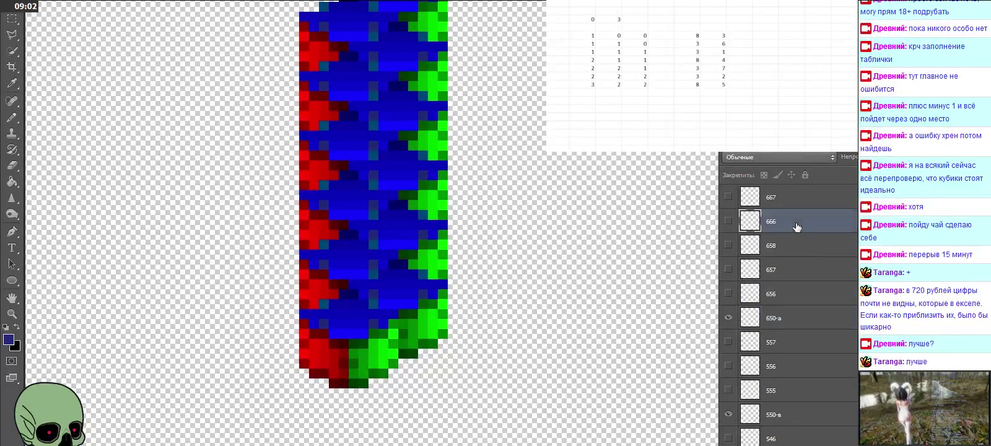
{"action": "left_click", "coordinate": [798, 246]}
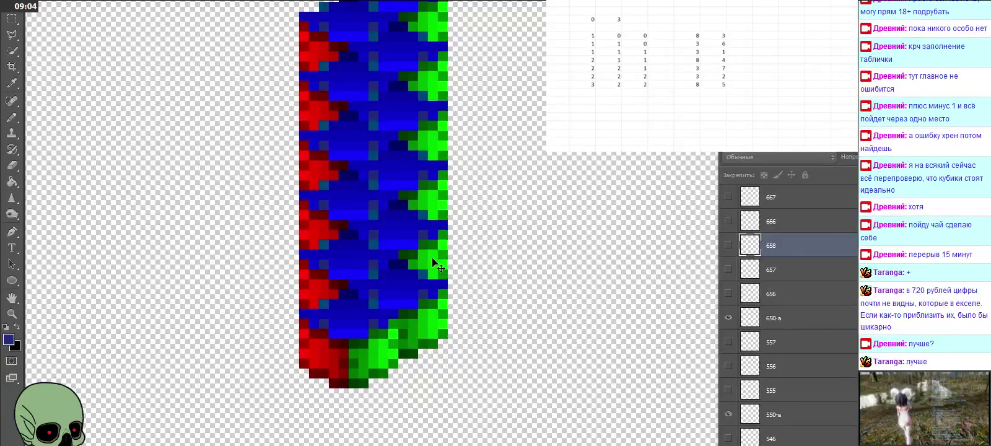
{"action": "scroll", "coordinate": [436, 265], "scroll_direction": "down", "scroll_amount": 2}
{"action": "key", "text": "ctrl+v"}
{"action": "mouse_move", "coordinate": [474, 221]}
{"action": "left_mouse_down"}
{"action": "mouse_move", "coordinate": [422, 354]}
{"action": "mouse_move", "coordinate": [392, 343]}
{"action": "left_mouse_up"}
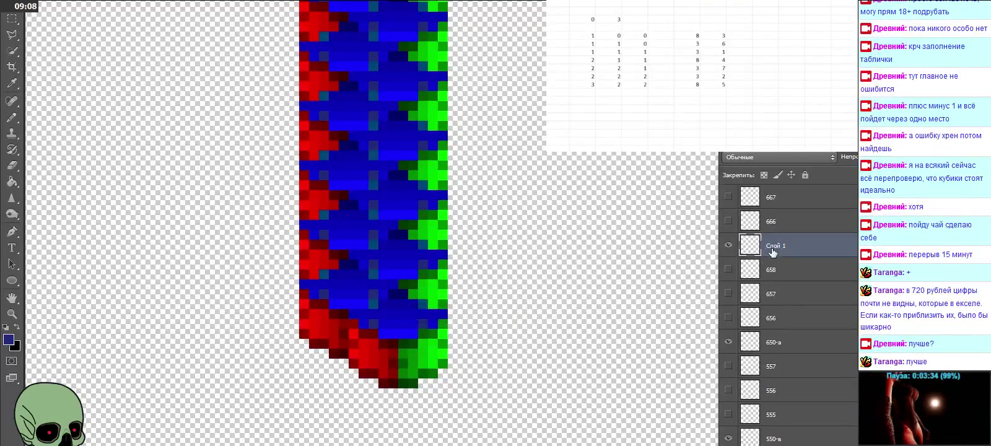
{"action": "double_click", "coordinate": [773, 246]}
{"action": "type", "text": "660-"}
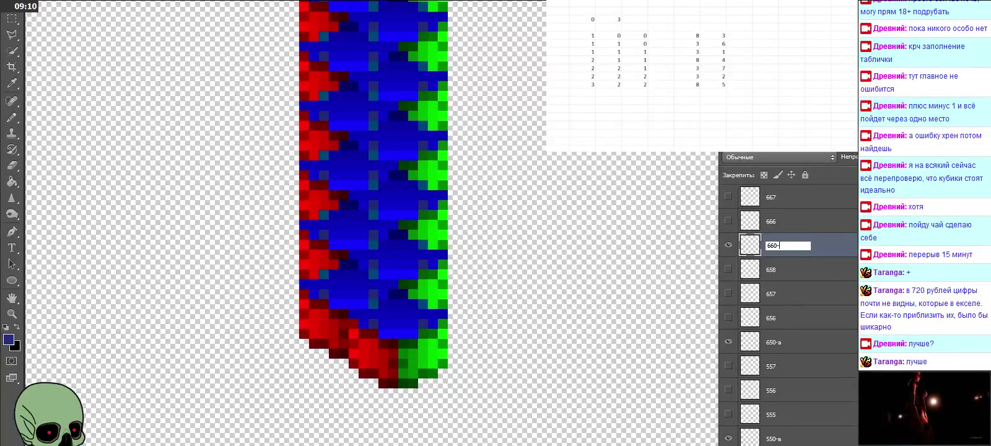
{"action": "key", "text": "Return"}
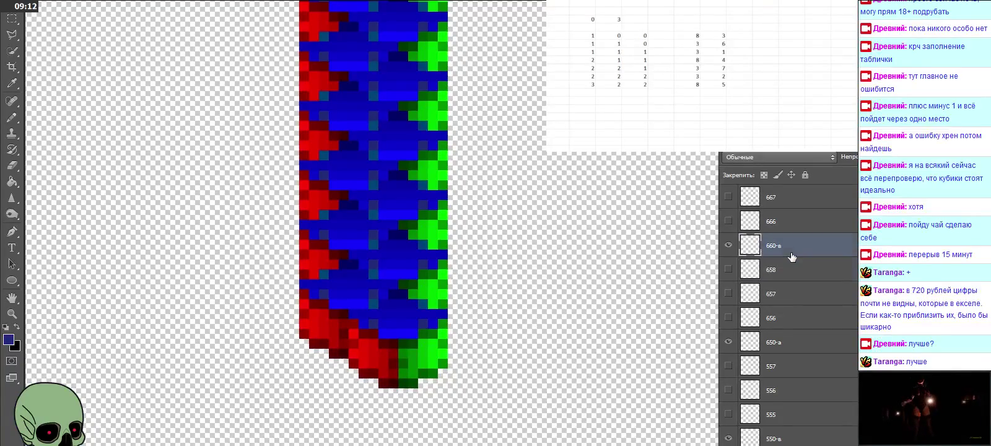
Paste a cube above layer 669, place it at the column's bottom and name it 760-в
{"action": "scroll", "coordinate": [792, 257], "scroll_direction": "up", "scroll_amount": 2}
{"action": "scroll", "coordinate": [792, 257], "scroll_direction": "up", "scroll_amount": 1}
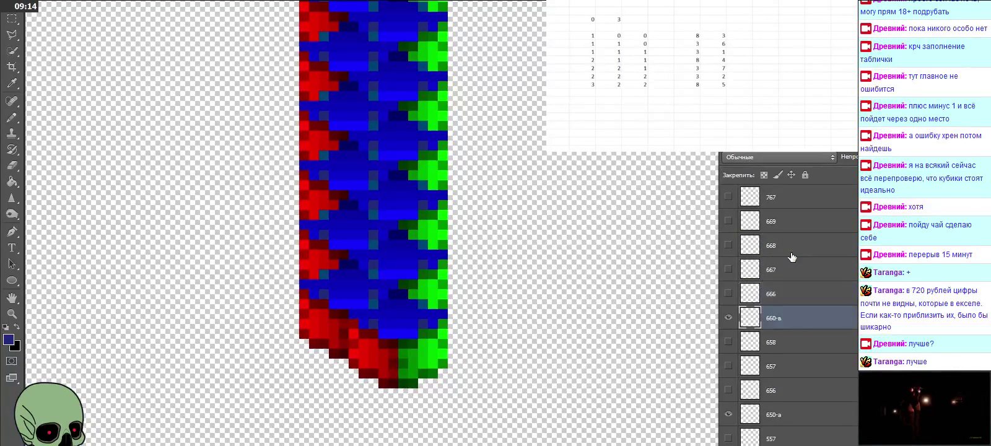
{"action": "scroll", "coordinate": [792, 257], "scroll_direction": "up", "scroll_amount": 1}
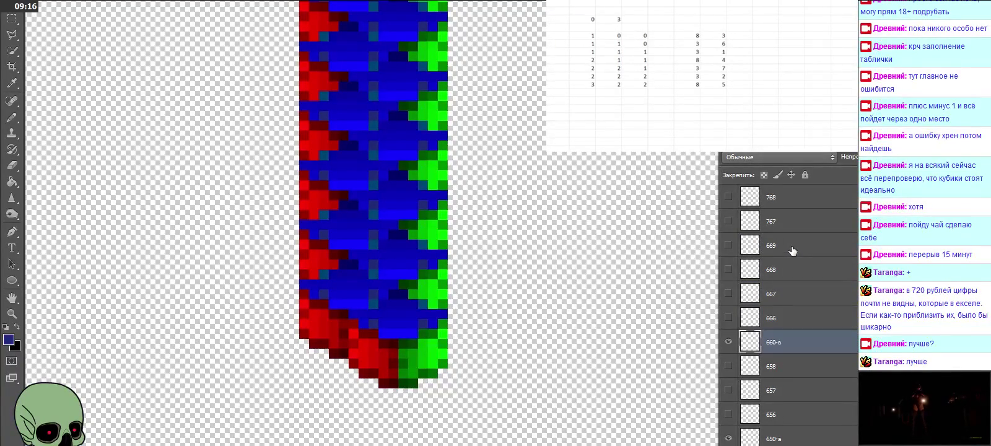
{"action": "left_click", "coordinate": [791, 250]}
{"action": "scroll", "coordinate": [455, 226], "scroll_direction": "down", "scroll_amount": 2}
{"action": "scroll", "coordinate": [455, 226], "scroll_direction": "down", "scroll_amount": 3}
{"action": "scroll", "coordinate": [458, 229], "scroll_direction": "down", "scroll_amount": 2}
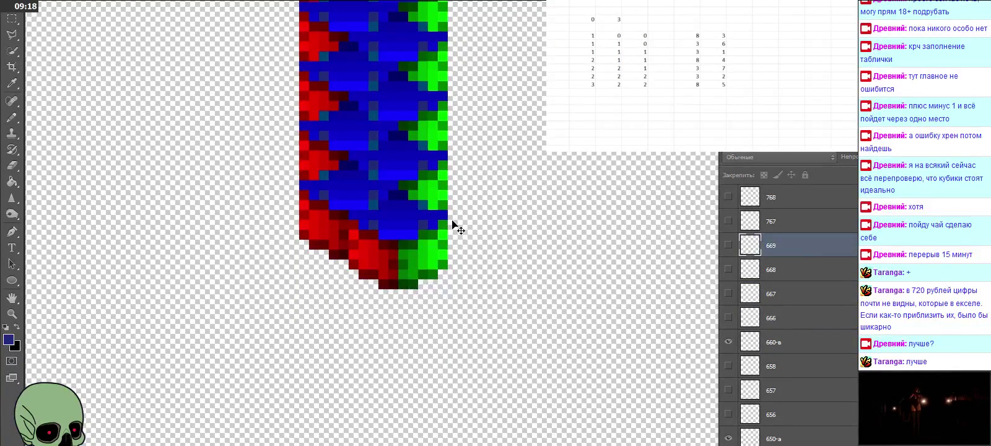
{"action": "key", "text": "ctrl+v"}
{"action": "mouse_move", "coordinate": [482, 228]}
{"action": "left_mouse_down"}
{"action": "mouse_move", "coordinate": [348, 284]}
{"action": "mouse_move", "coordinate": [348, 274]}
{"action": "left_mouse_up"}
{"action": "double_click", "coordinate": [774, 245]}
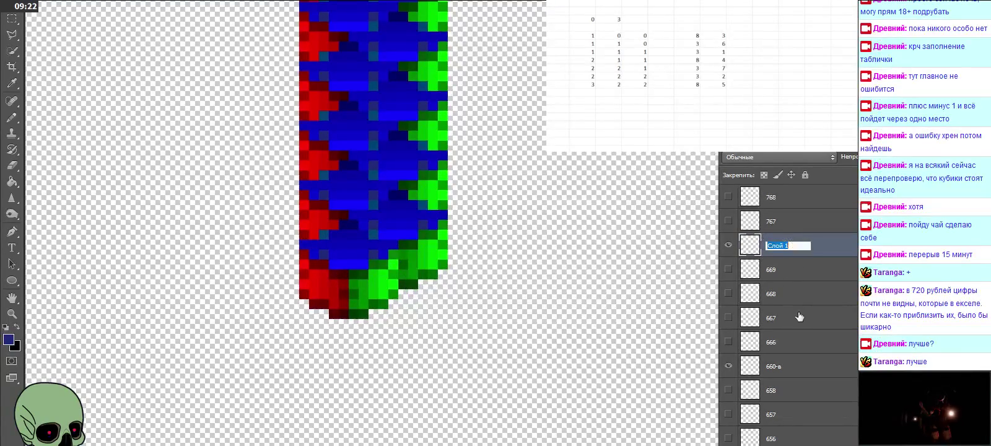
{"action": "type", "text": "760-в"}
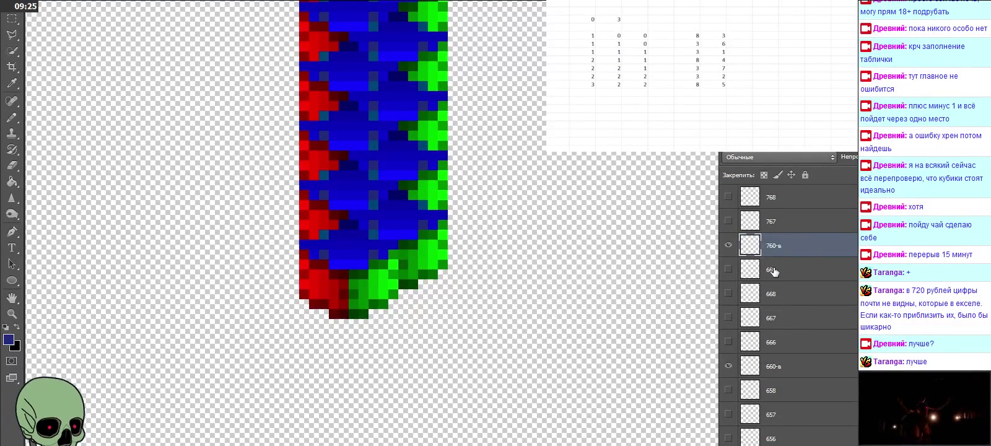
{"action": "key", "text": "Return"}
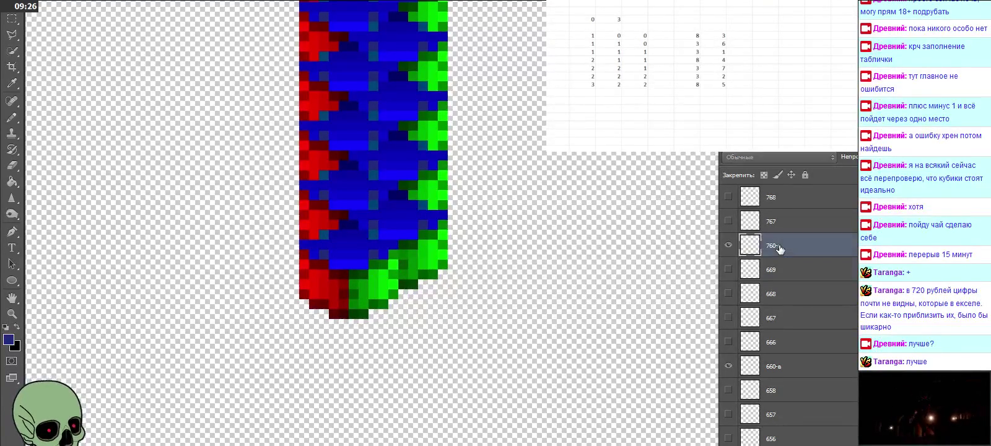
Add one more cube at the column's bottom as layer 770-в, then zoom out to view the column
{"action": "scroll", "coordinate": [794, 267], "scroll_direction": "up", "scroll_amount": 2}
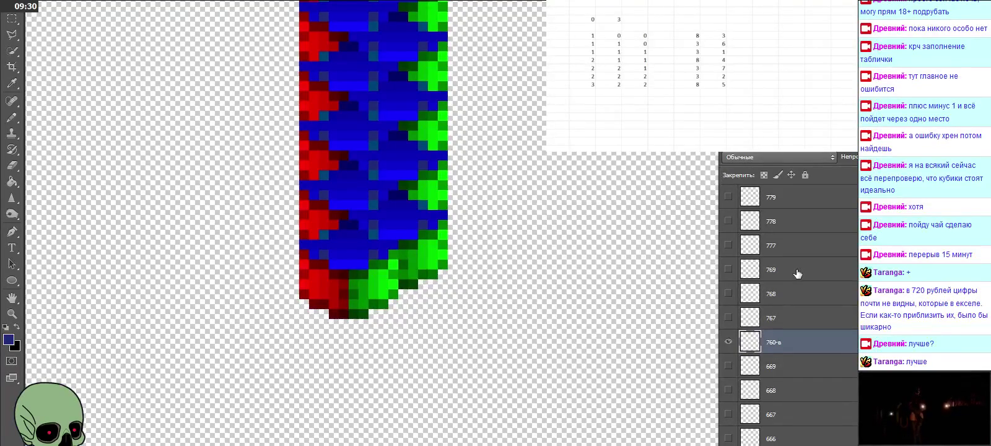
{"action": "left_click", "coordinate": [796, 273]}
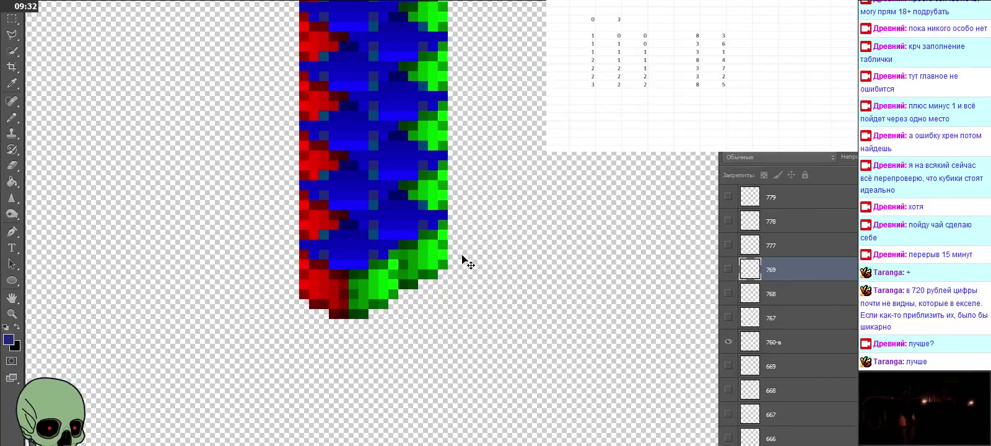
{"action": "key", "text": "ctrl+v"}
{"action": "left_click_drag", "start_coordinate": [463, 255], "coordinate": [399, 273]}
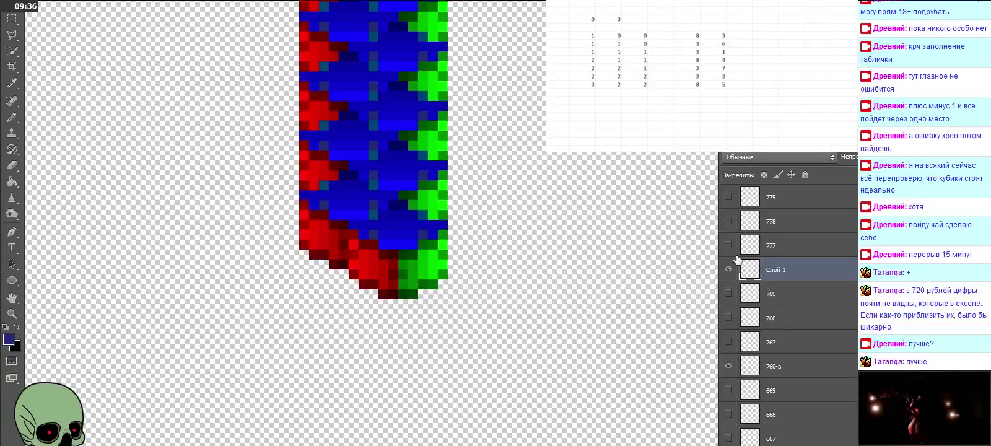
{"action": "double_click", "coordinate": [774, 269]}
{"action": "type", "text": "770-в"}
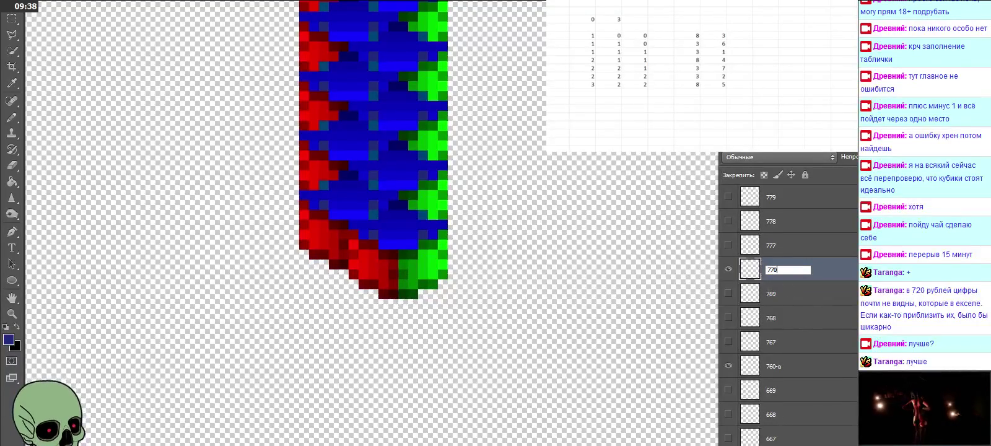
{"action": "left_click", "coordinate": [814, 295]}
{"action": "scroll", "coordinate": [814, 298], "scroll_direction": "up", "scroll_amount": 1}
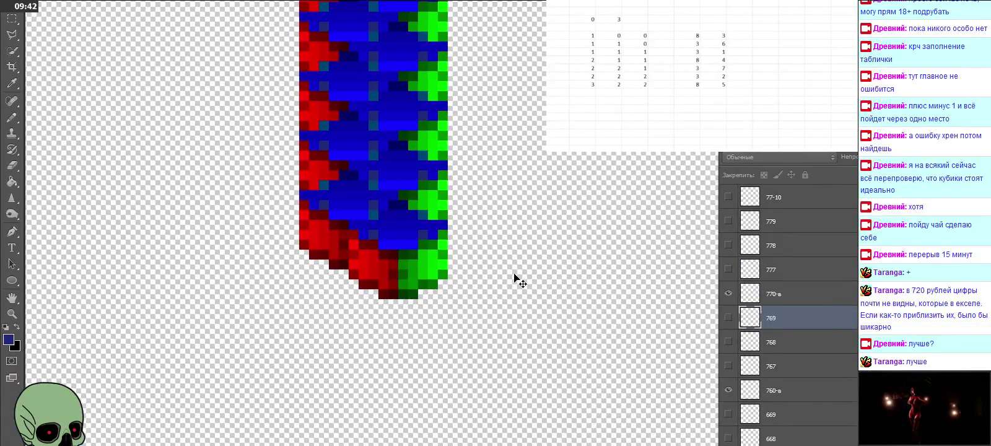
{"action": "key", "text": "Down"}
{"action": "key", "text": "Down"}
{"action": "key", "text": "Down"}
{"action": "key", "text": "Down"}
{"action": "key", "text": "Down"}
{"action": "key", "text": "Down"}
{"action": "key", "text": "Down"}
{"action": "key", "text": "Down"}
{"action": "key", "text": "Down"}
{"action": "key", "text": "Down"}
{"action": "key", "text": "Down"}
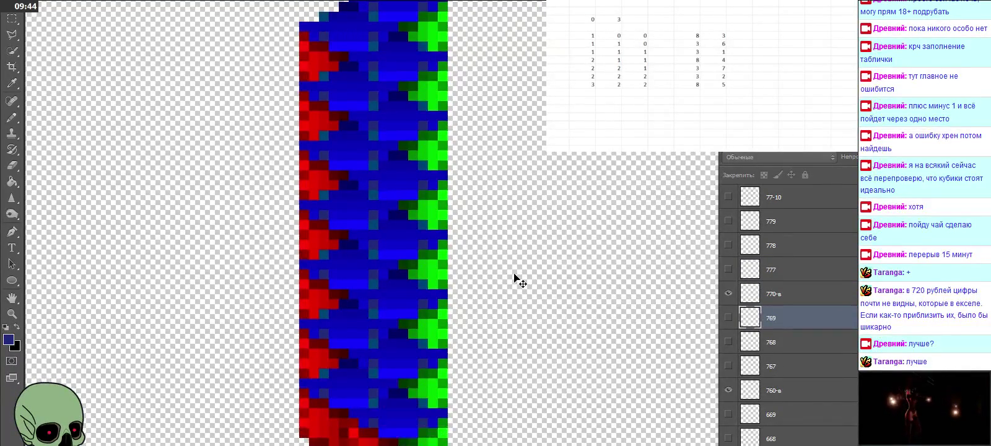
{"action": "key", "text": "Down"}
{"action": "key", "text": "Down"}
{"action": "key", "text": "Down"}
{"action": "key", "text": "Up"}
{"action": "key", "text": "Up"}
{"action": "key", "text": "Up"}
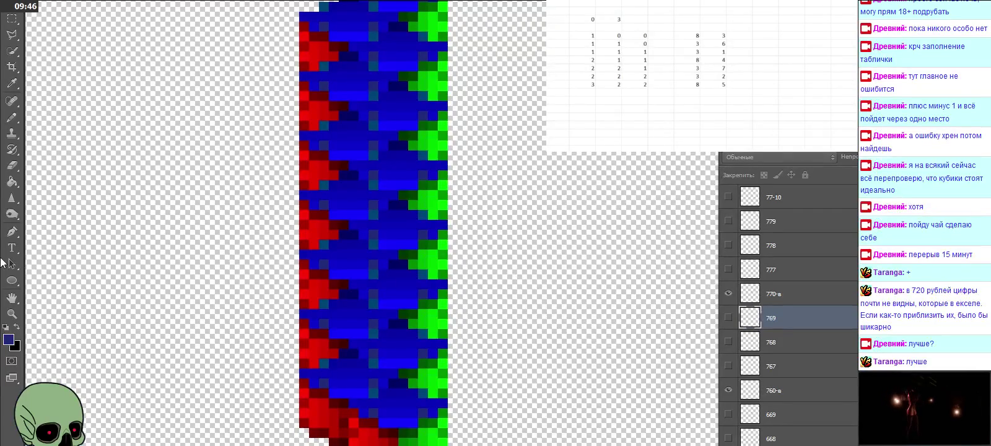
{"action": "left_click", "coordinate": [11, 313]}
{"action": "left_click", "coordinate": [389, 191], "text": "alt"}
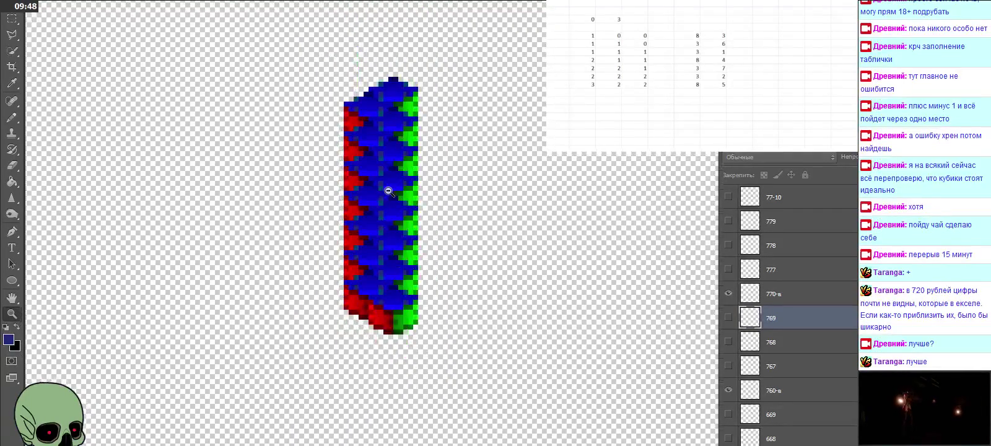
{"action": "left_click", "coordinate": [389, 191], "text": "alt"}
{"action": "scroll", "coordinate": [801, 282], "scroll_direction": "down", "scroll_amount": 10}
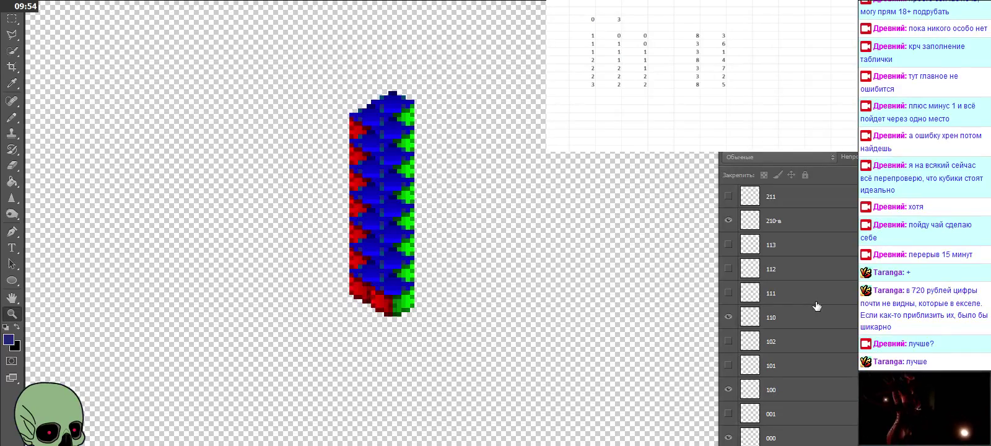
{"action": "left_click", "coordinate": [805, 319]}
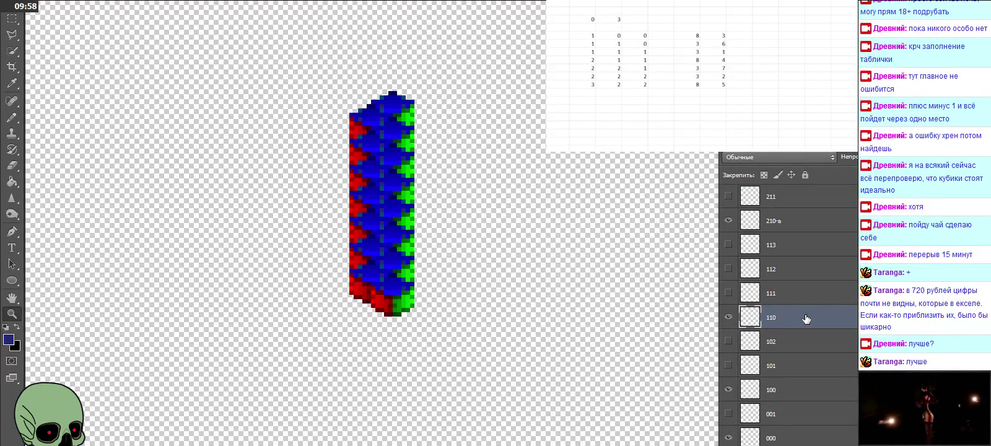
{"action": "scroll", "coordinate": [805, 319], "scroll_direction": "up", "scroll_amount": 10}
{"action": "scroll", "coordinate": [802, 286], "scroll_direction": "up", "scroll_amount": 5}
{"action": "scroll", "coordinate": [803, 285], "scroll_direction": "up", "scroll_amount": 5}
{"action": "left_click", "coordinate": [729, 294]}
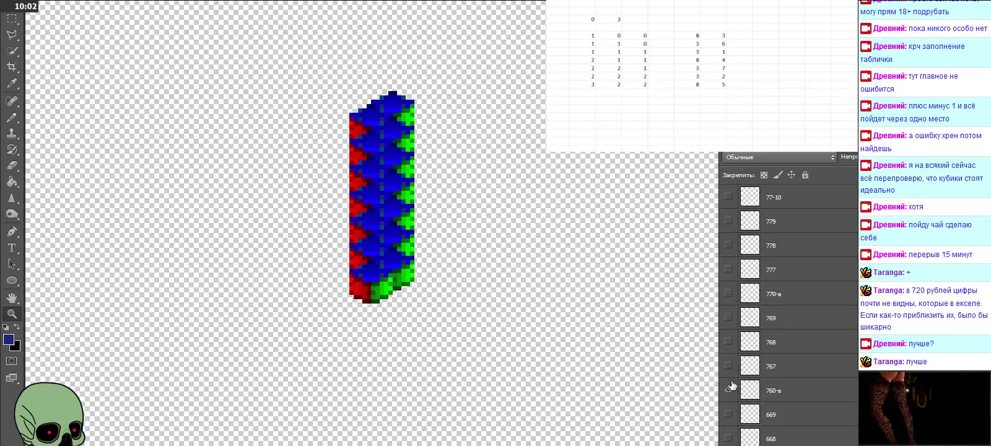
{"action": "left_click", "coordinate": [728, 389]}
{"action": "scroll", "coordinate": [725, 402], "scroll_direction": "down", "scroll_amount": 2}
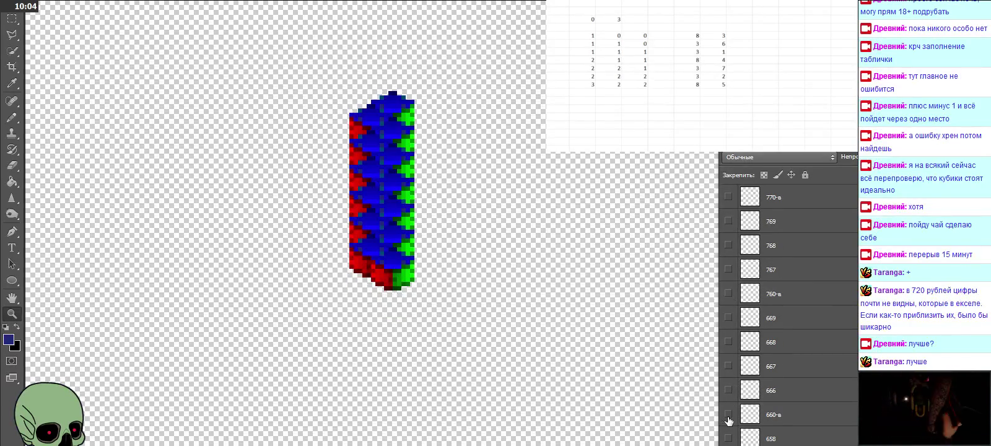
{"action": "left_click", "coordinate": [728, 413]}
{"action": "scroll", "coordinate": [728, 421], "scroll_direction": "down", "scroll_amount": 1}
{"action": "scroll", "coordinate": [730, 389], "scroll_direction": "up", "scroll_amount": 4}
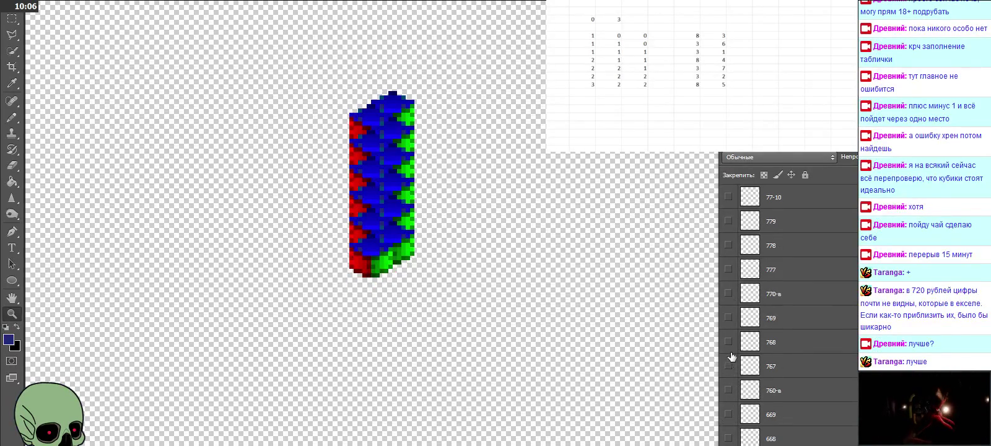
{"action": "left_click", "coordinate": [728, 294]}
{"action": "left_click", "coordinate": [728, 389]}
{"action": "scroll", "coordinate": [730, 399], "scroll_direction": "down", "scroll_amount": 2}
{"action": "scroll", "coordinate": [731, 424], "scroll_direction": "down", "scroll_amount": 1}
{"action": "left_click", "coordinate": [728, 414]}
{"action": "scroll", "coordinate": [731, 412], "scroll_direction": "down", "scroll_amount": 2}
{"action": "scroll", "coordinate": [731, 418], "scroll_direction": "down", "scroll_amount": 2}
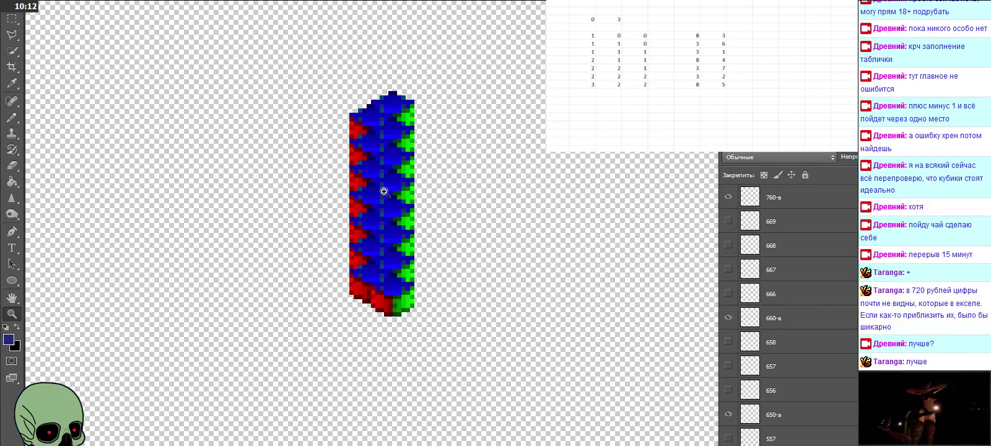
{"action": "scroll", "coordinate": [374, 98], "scroll_direction": "up", "scroll_amount": 1}
{"action": "scroll", "coordinate": [373, 95], "scroll_direction": "up", "scroll_amount": 2}
{"action": "scroll", "coordinate": [373, 96], "scroll_direction": "up", "scroll_amount": 1}
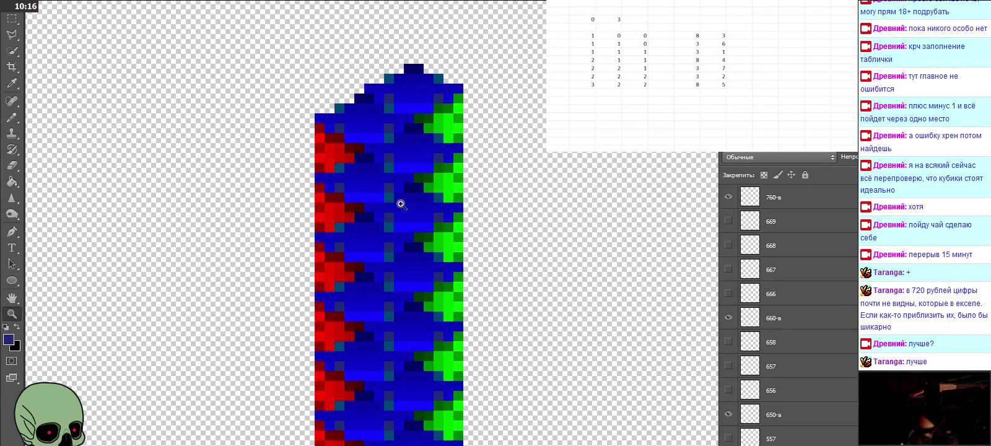
{"action": "scroll", "coordinate": [401, 204], "scroll_direction": "down", "scroll_amount": 2}
{"action": "scroll", "coordinate": [400, 204], "scroll_direction": "down", "scroll_amount": 2}
{"action": "scroll", "coordinate": [400, 204], "scroll_direction": "down", "scroll_amount": 1}
{"action": "scroll", "coordinate": [400, 204], "scroll_direction": "down", "scroll_amount": 2}
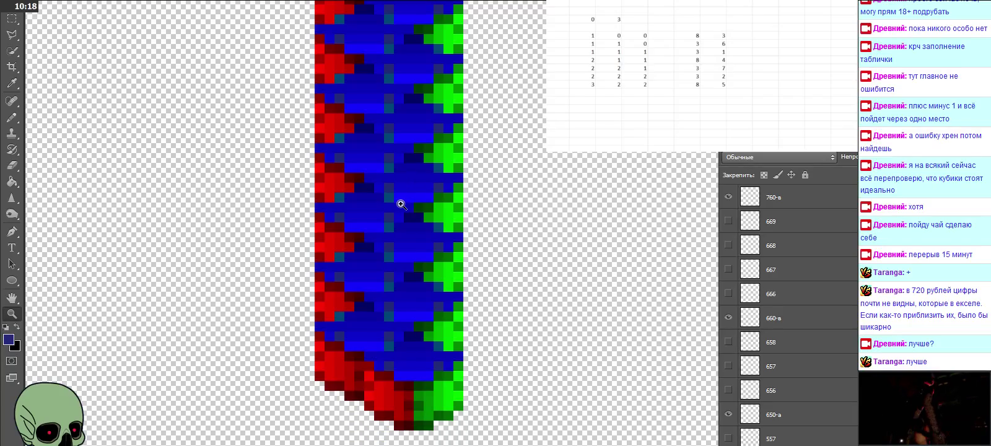
{"action": "scroll", "coordinate": [796, 306], "scroll_direction": "up", "scroll_amount": 4}
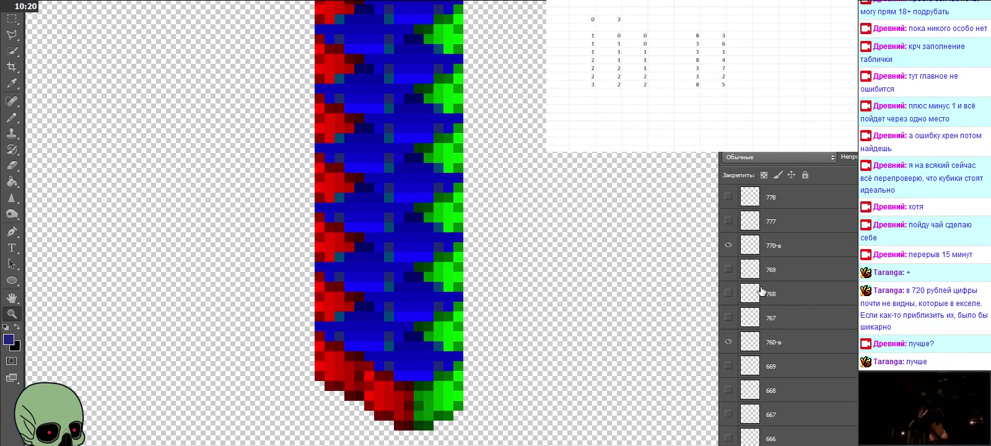
Hide cube layers 770-в, 760-в, 660-в, 650-а and 550-в
{"action": "left_click", "coordinate": [728, 294]}
{"action": "left_click", "coordinate": [728, 390]}
{"action": "scroll", "coordinate": [731, 401], "scroll_direction": "down", "scroll_amount": 2}
{"action": "left_click", "coordinate": [728, 414]}
{"action": "scroll", "coordinate": [729, 414], "scroll_direction": "down", "scroll_amount": 2}
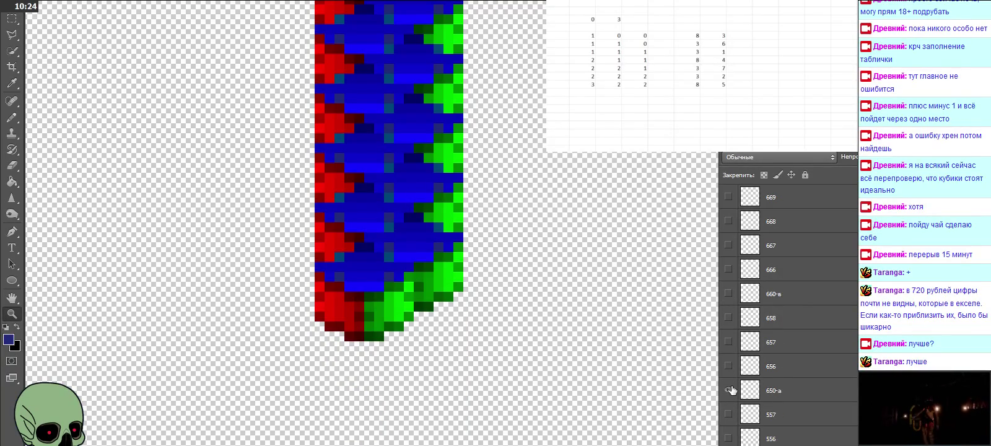
{"action": "left_click", "coordinate": [728, 390]}
{"action": "scroll", "coordinate": [730, 390], "scroll_direction": "down", "scroll_amount": 2}
{"action": "left_click", "coordinate": [728, 390]}
Hide cube layers 540-в, 440-в, 430-в, 330-в, 320-в, 220-в and 210-в
{"action": "scroll", "coordinate": [728, 374], "scroll_direction": "down", "scroll_amount": 2}
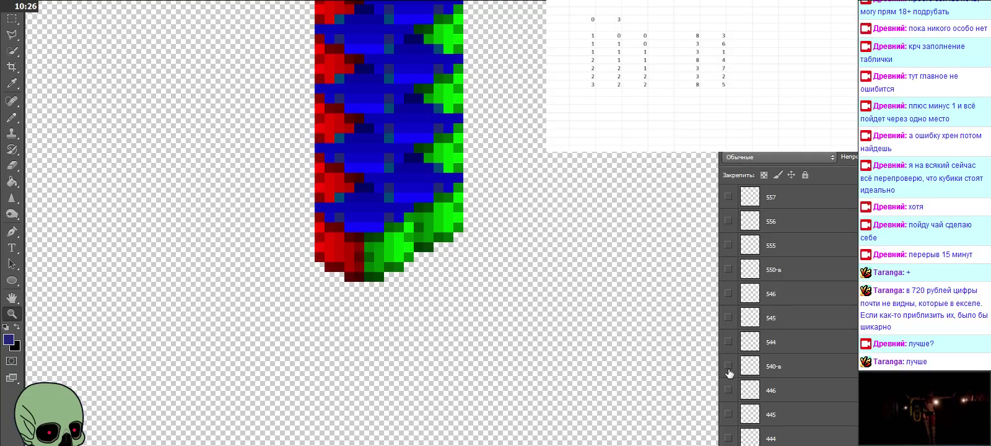
{"action": "left_click", "coordinate": [728, 365]}
{"action": "scroll", "coordinate": [729, 368], "scroll_direction": "down", "scroll_amount": 2}
{"action": "left_click", "coordinate": [728, 366]}
{"action": "scroll", "coordinate": [728, 359], "scroll_direction": "down", "scroll_amount": 2}
{"action": "left_click", "coordinate": [728, 342]}
{"action": "scroll", "coordinate": [733, 345], "scroll_direction": "down", "scroll_amount": 2}
{"action": "left_click", "coordinate": [728, 365]}
{"action": "scroll", "coordinate": [729, 368], "scroll_direction": "down", "scroll_amount": 2}
{"action": "left_click", "coordinate": [728, 365]}
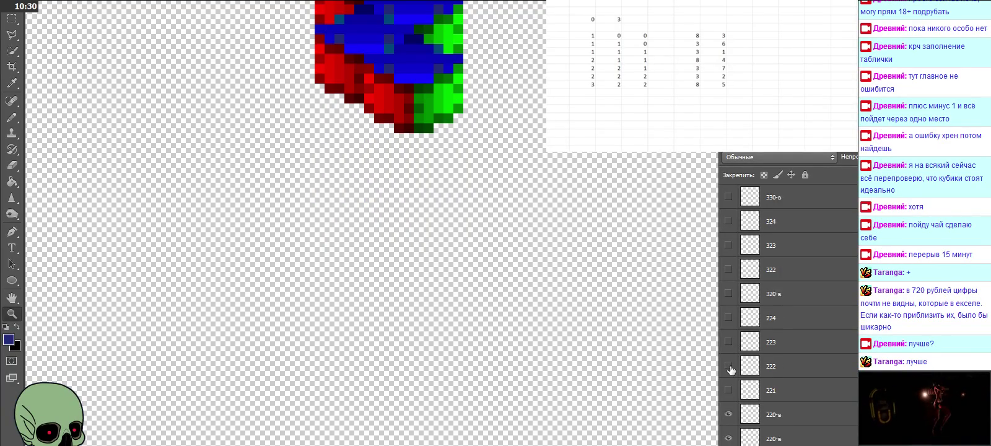
{"action": "scroll", "coordinate": [729, 378], "scroll_direction": "down", "scroll_amount": 2}
{"action": "left_click", "coordinate": [728, 390]}
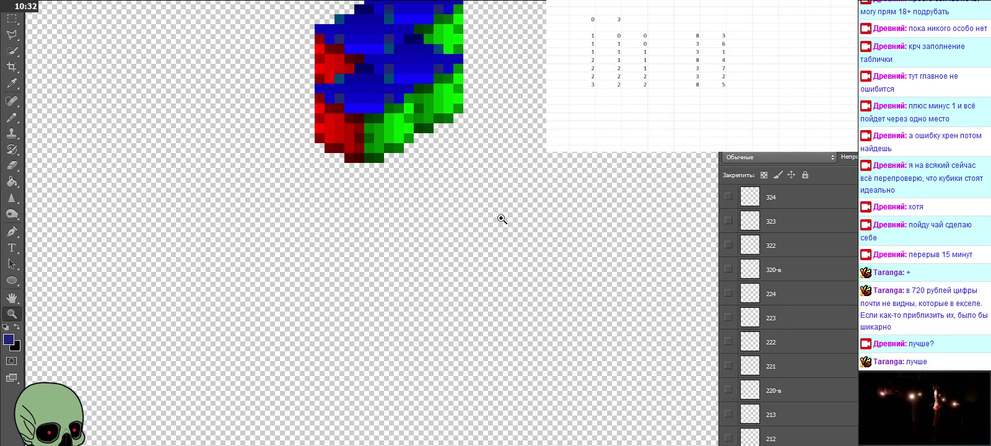
{"action": "scroll", "coordinate": [811, 274], "scroll_direction": "down", "scroll_amount": 2}
{"action": "scroll", "coordinate": [821, 337], "scroll_direction": "down", "scroll_amount": 1}
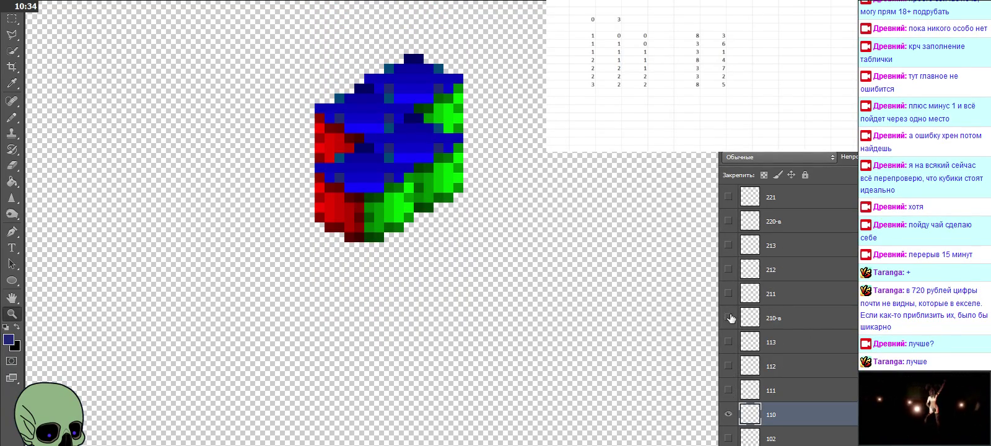
{"action": "left_click", "coordinate": [728, 317]}
{"action": "scroll", "coordinate": [743, 325], "scroll_direction": "down", "scroll_amount": 2}
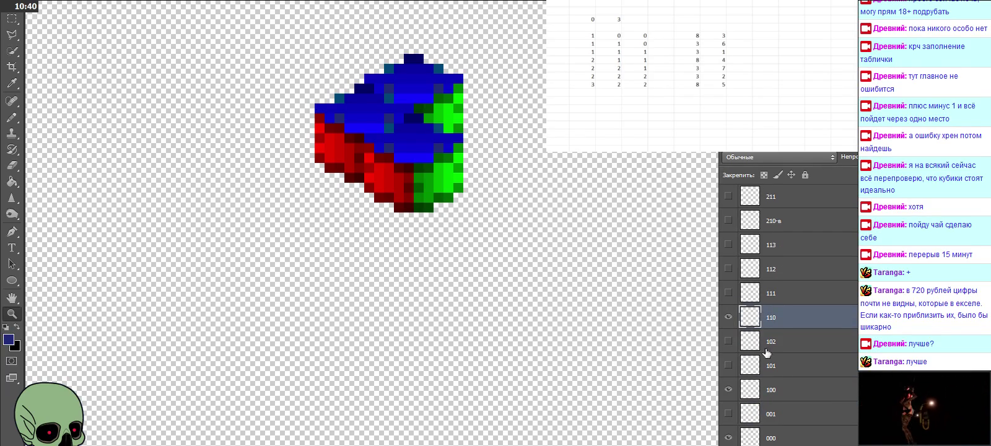
Check layers 100, 101 and 102 as a stack, then hide them again
{"action": "left_click", "coordinate": [728, 390]}
{"action": "left_click", "coordinate": [728, 317]}
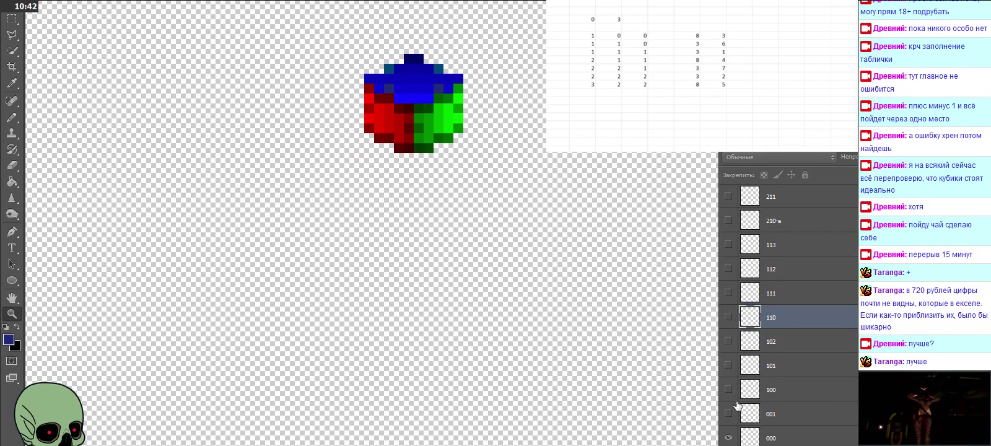
{"action": "left_click", "coordinate": [729, 414]}
{"action": "left_click", "coordinate": [728, 414]}
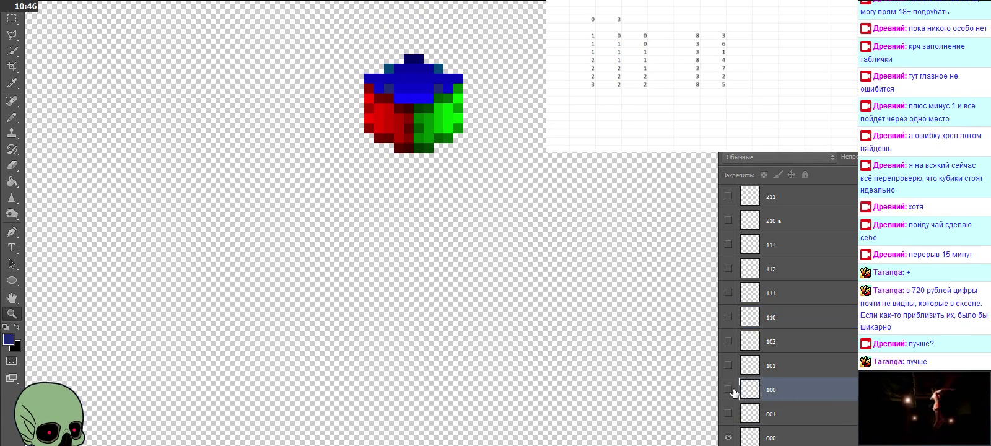
{"action": "left_click", "coordinate": [729, 389]}
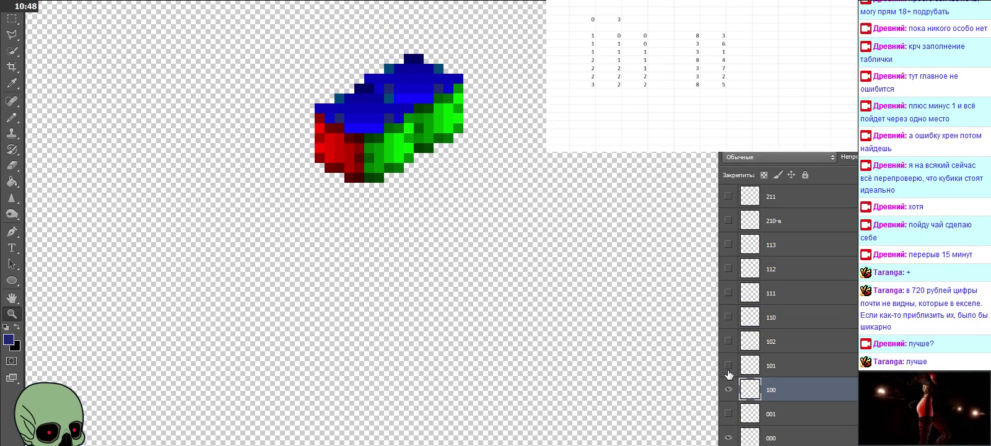
{"action": "left_click", "coordinate": [728, 365]}
{"action": "left_click", "coordinate": [728, 342]}
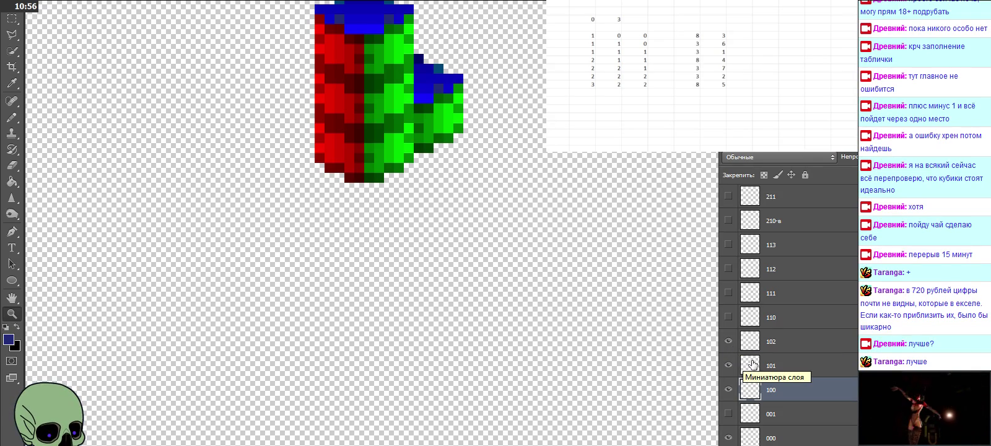
{"action": "left_click", "coordinate": [728, 388]}
{"action": "left_click", "coordinate": [728, 364]}
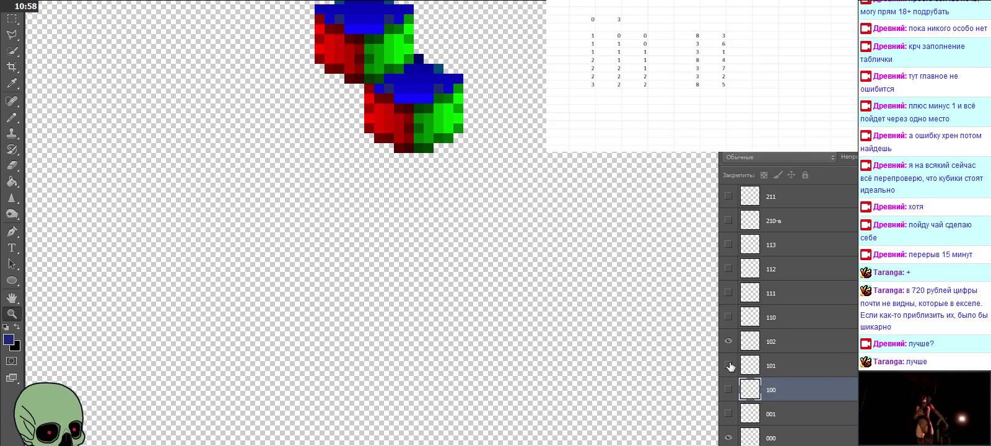
{"action": "left_click", "coordinate": [728, 340]}
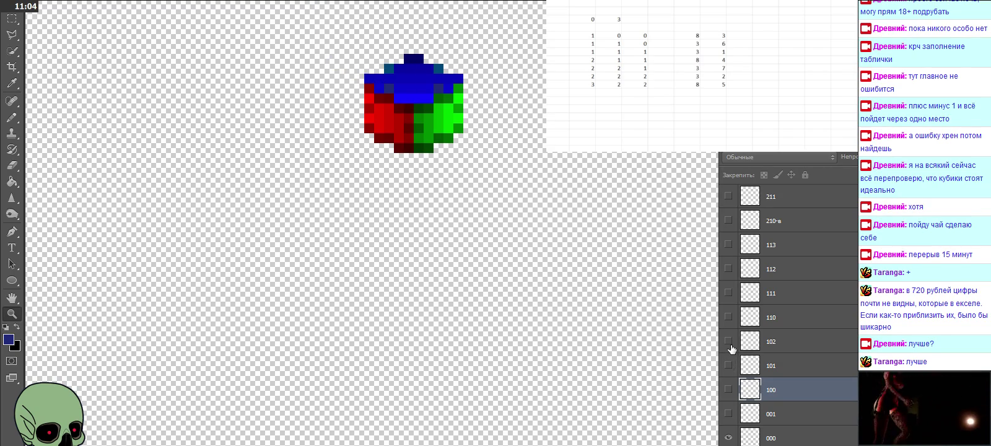
Show layers 110, 111, 112 and 113 to check the column stacks upward
{"action": "left_click", "coordinate": [728, 317]}
{"action": "scroll", "coordinate": [727, 329], "scroll_direction": "up", "scroll_amount": 1}
{"action": "scroll", "coordinate": [728, 334], "scroll_direction": "up", "scroll_amount": 1}
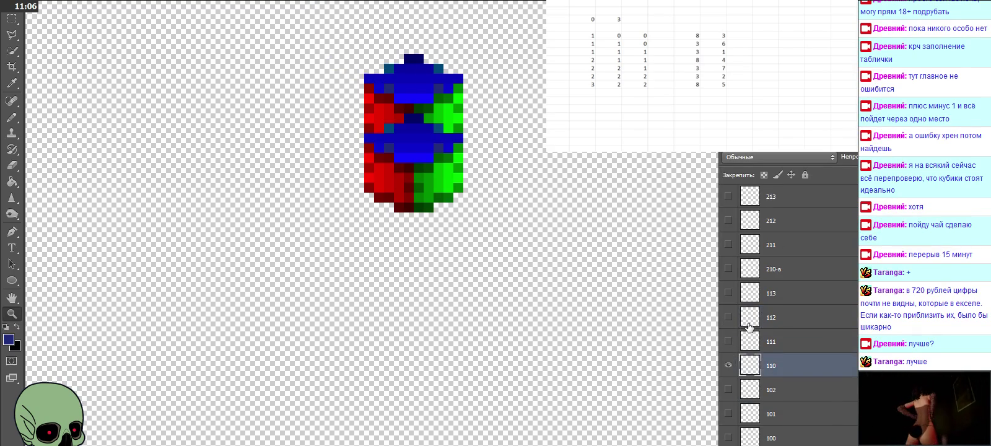
{"action": "left_click", "coordinate": [728, 342]}
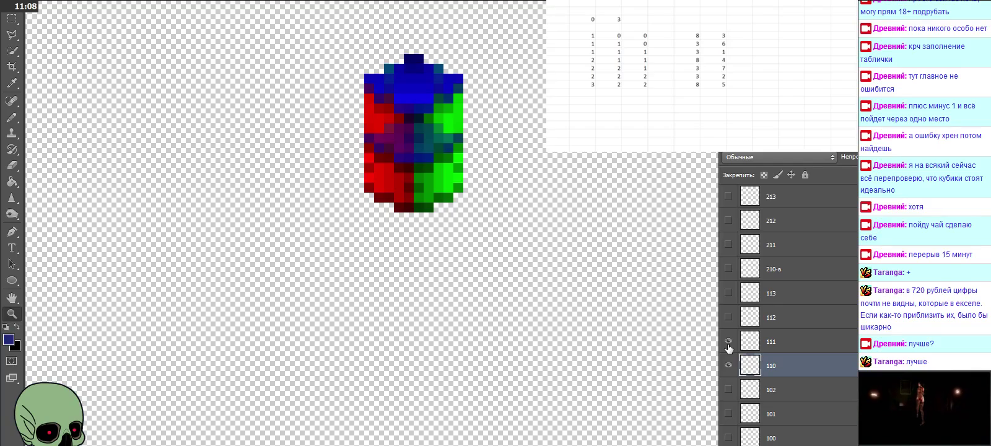
{"action": "left_click", "coordinate": [780, 344]}
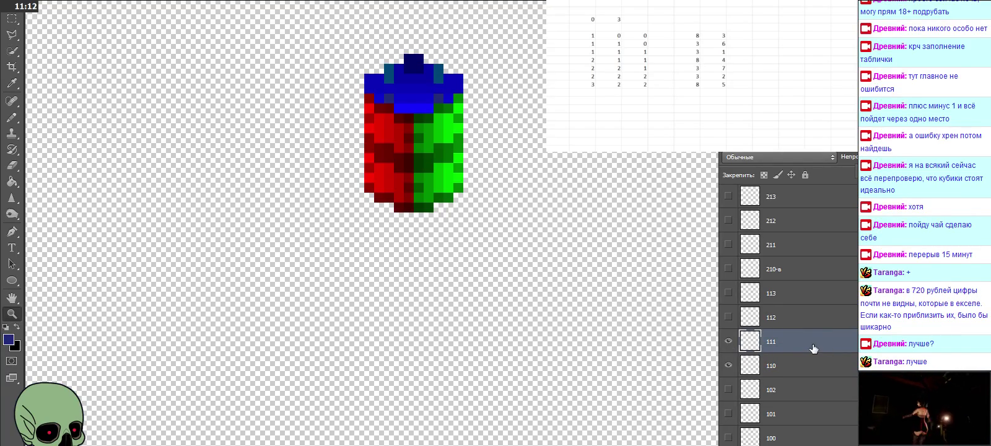
{"action": "left_click", "coordinate": [787, 321]}
{"action": "left_click", "coordinate": [728, 317]}
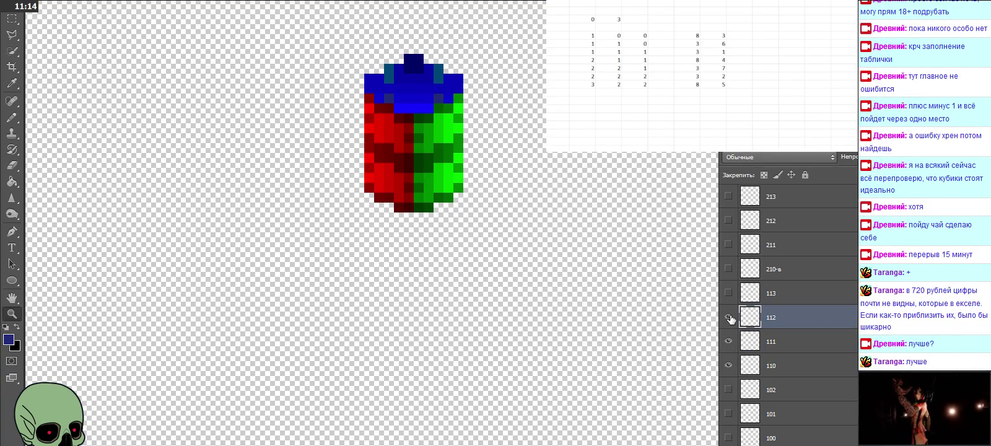
{"action": "left_click", "coordinate": [729, 294]}
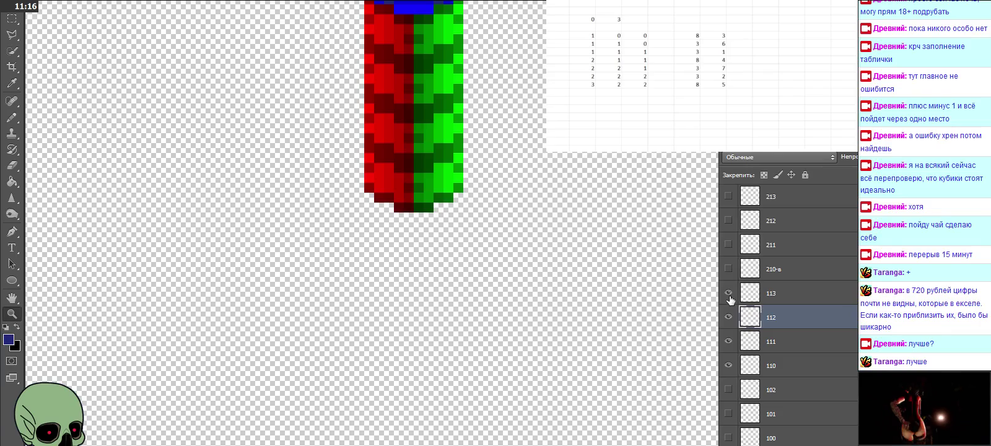
Hide layers 111, 112 and 113 again, leaving a single cube visible
{"action": "scroll", "coordinate": [581, 305], "scroll_direction": "up", "scroll_amount": 3}
{"action": "scroll", "coordinate": [579, 305], "scroll_direction": "up", "scroll_amount": 1}
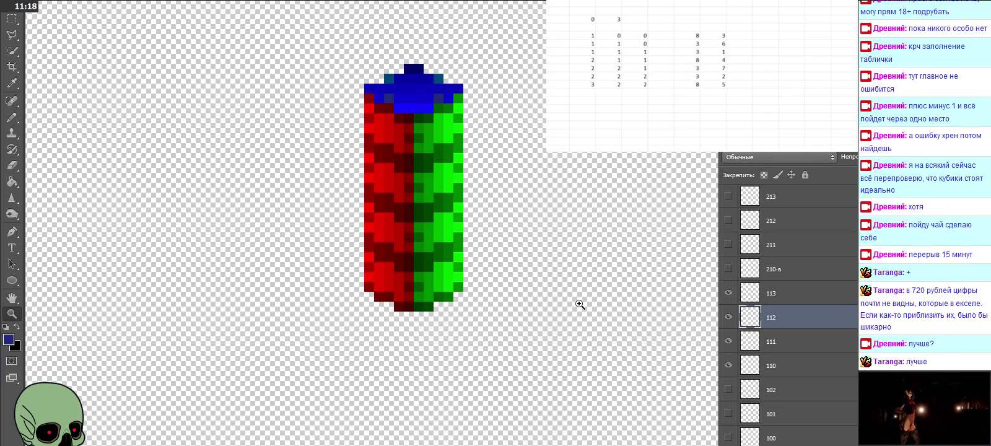
{"action": "left_click", "coordinate": [728, 342]}
{"action": "left_click", "coordinate": [728, 317]}
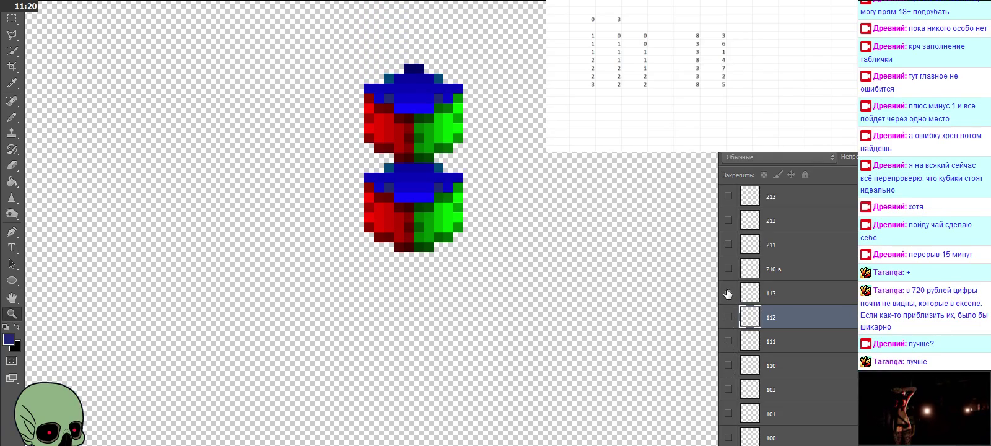
{"action": "left_click", "coordinate": [727, 295]}
{"action": "left_click", "coordinate": [728, 295]}
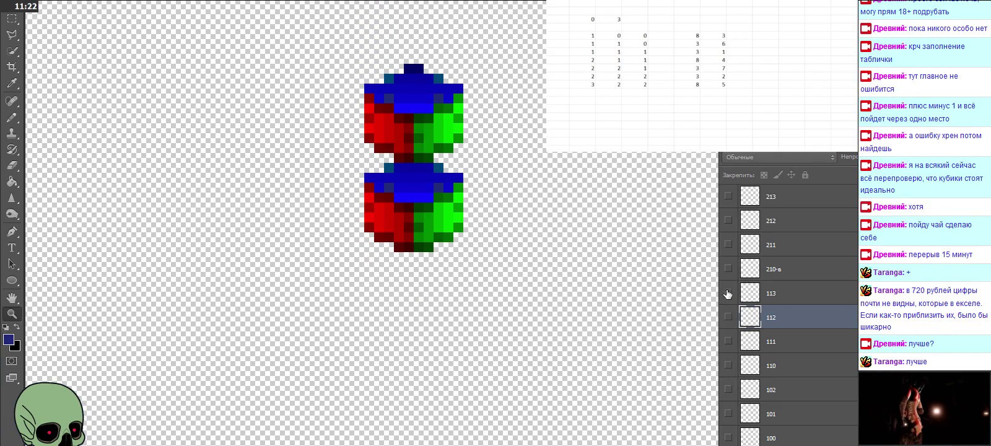
{"action": "left_click", "coordinate": [727, 295]}
{"action": "left_click", "coordinate": [767, 294]}
{"action": "left_click", "coordinate": [761, 278]}
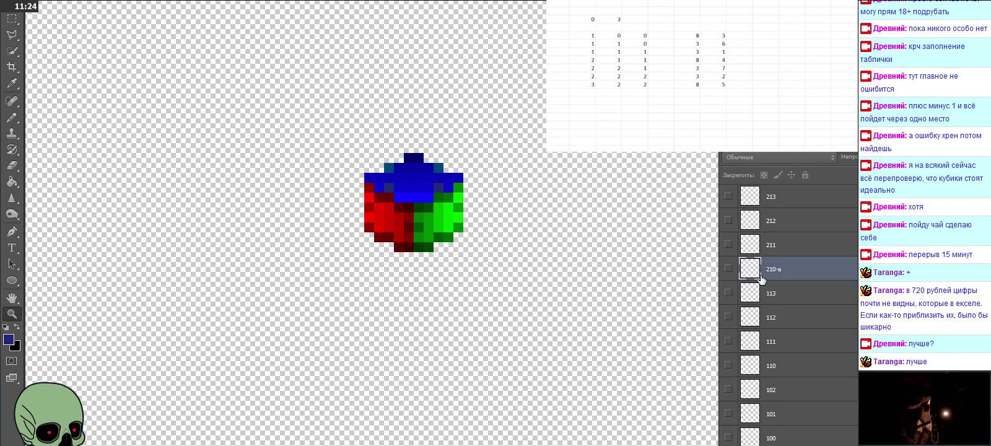
Show layers 210-в through 213 and make layer 211's cube 100% opaque
{"action": "left_click", "coordinate": [728, 270]}
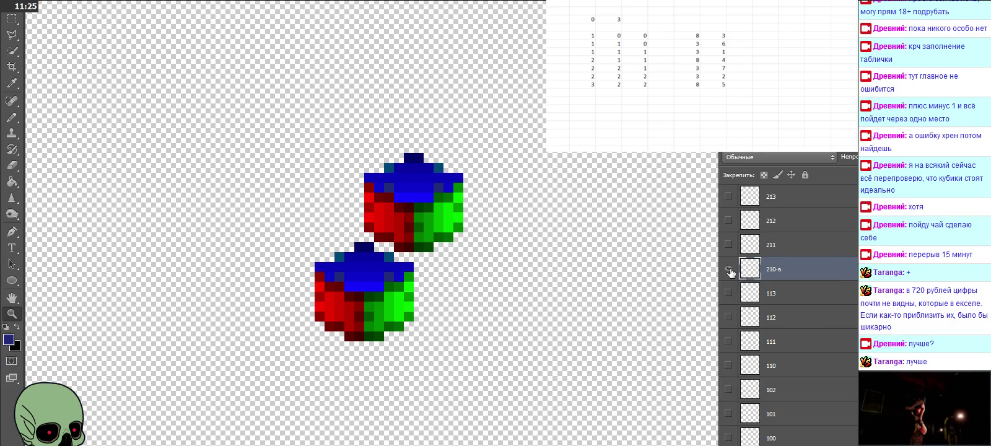
{"action": "scroll", "coordinate": [784, 262], "scroll_direction": "up", "scroll_amount": 1}
{"action": "left_click", "coordinate": [772, 272]}
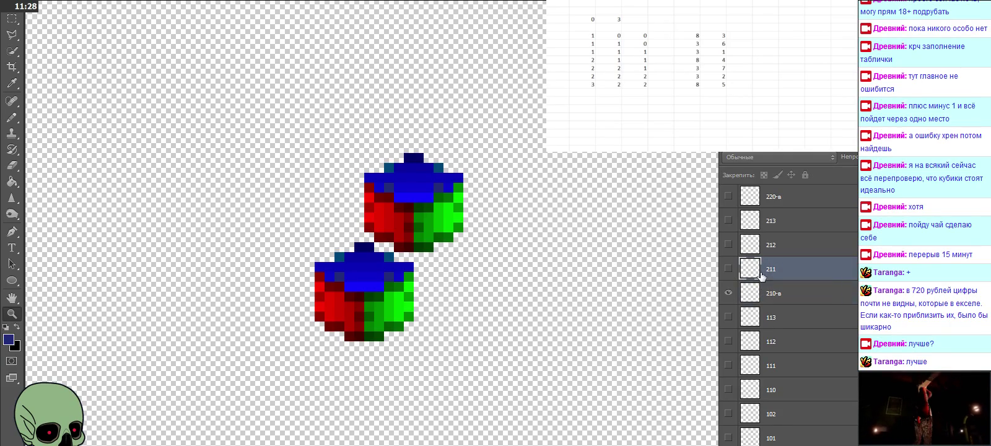
{"action": "left_click", "coordinate": [727, 268]}
{"action": "left_click", "coordinate": [727, 245]}
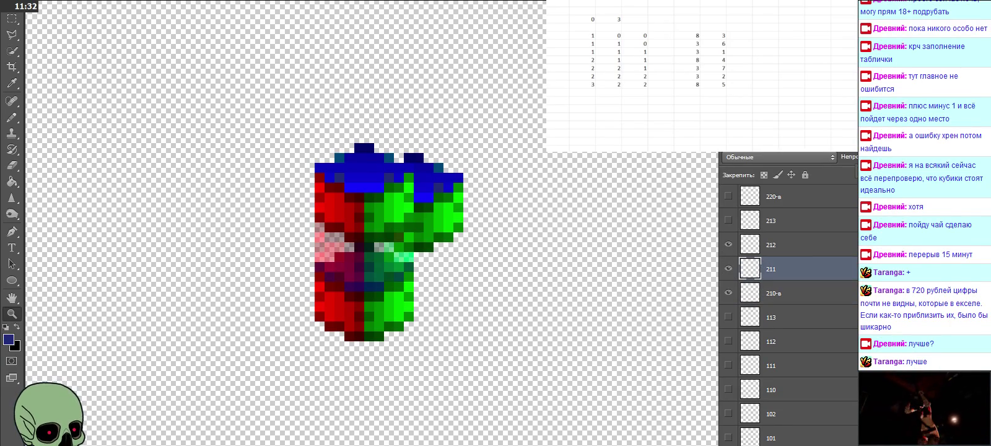
{"action": "key", "text": "ctrl+Down"}
{"action": "left_click", "coordinate": [815, 292]}
{"action": "left_click", "coordinate": [803, 273]}
{"action": "left_click", "coordinate": [796, 248]}
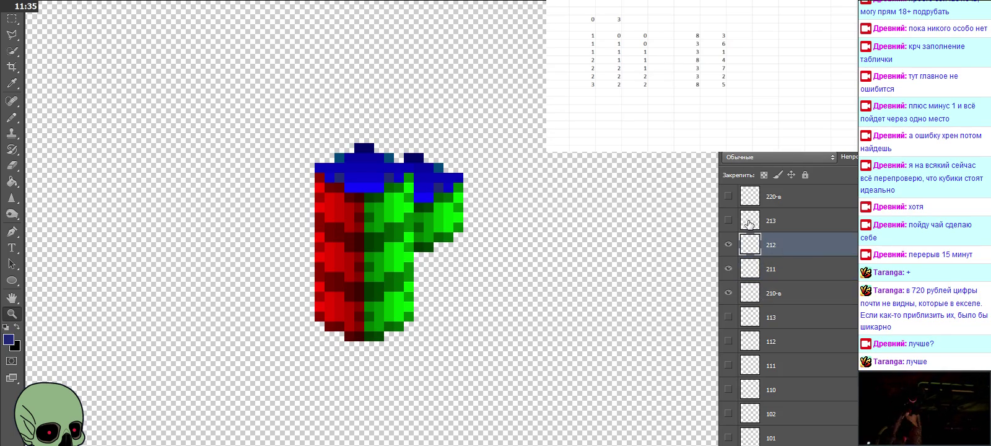
{"action": "left_click", "coordinate": [728, 220]}
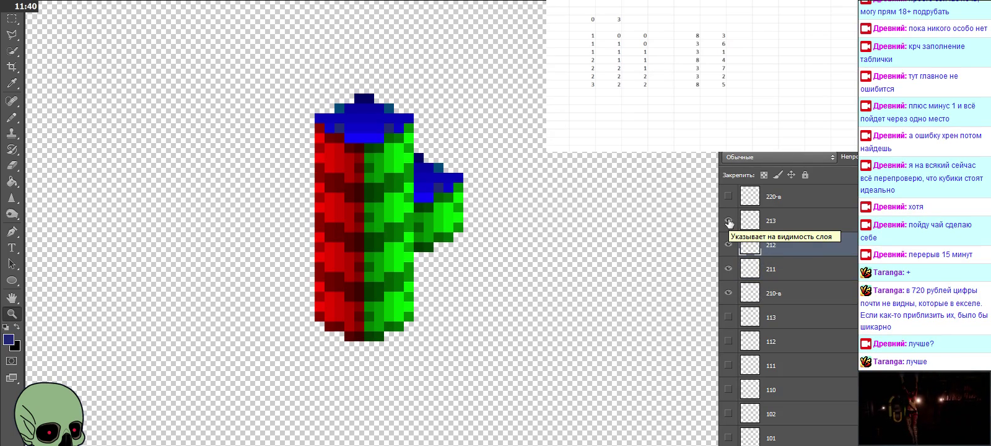
Hide layers 210-в, 211, 212 and 213 again
{"action": "scroll", "coordinate": [813, 258], "scroll_direction": "up", "scroll_amount": 1}
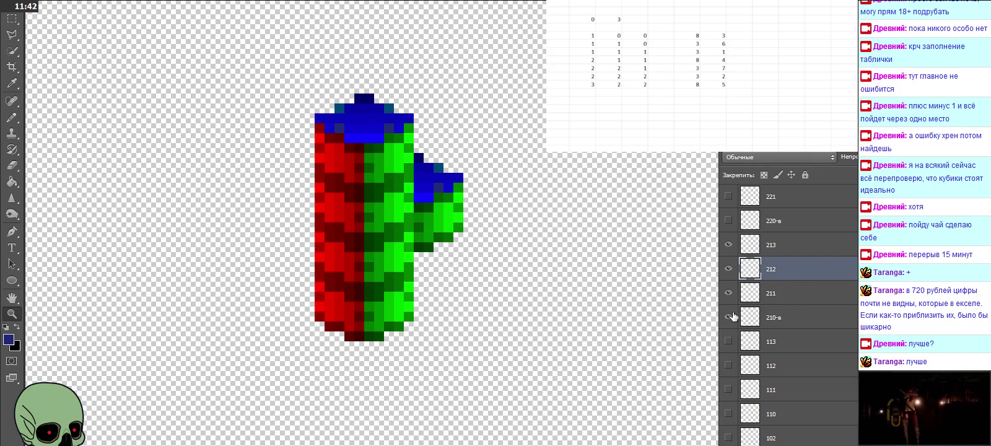
{"action": "left_click_drag", "start_coordinate": [731, 318], "coordinate": [728, 268]}
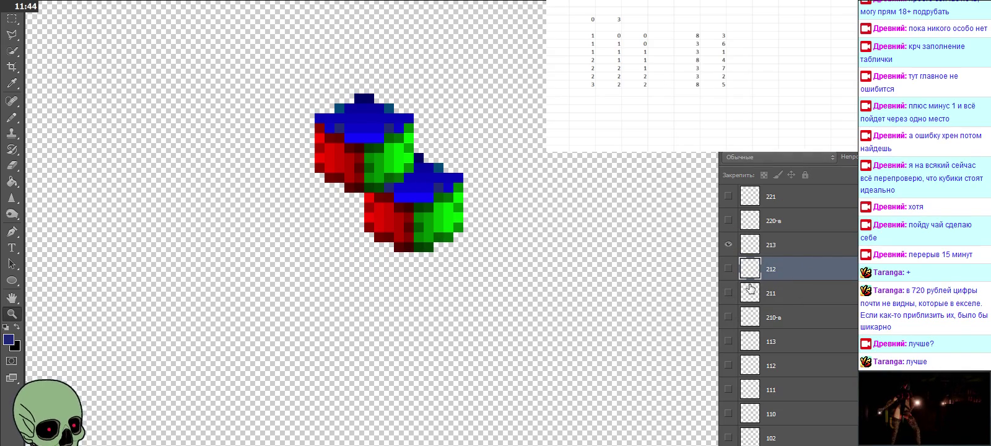
{"action": "left_click", "coordinate": [730, 245]}
{"action": "left_click", "coordinate": [728, 247]}
{"action": "left_click", "coordinate": [728, 245]}
{"action": "left_click", "coordinate": [778, 221]}
{"action": "scroll", "coordinate": [778, 248], "scroll_direction": "up", "scroll_amount": 2}
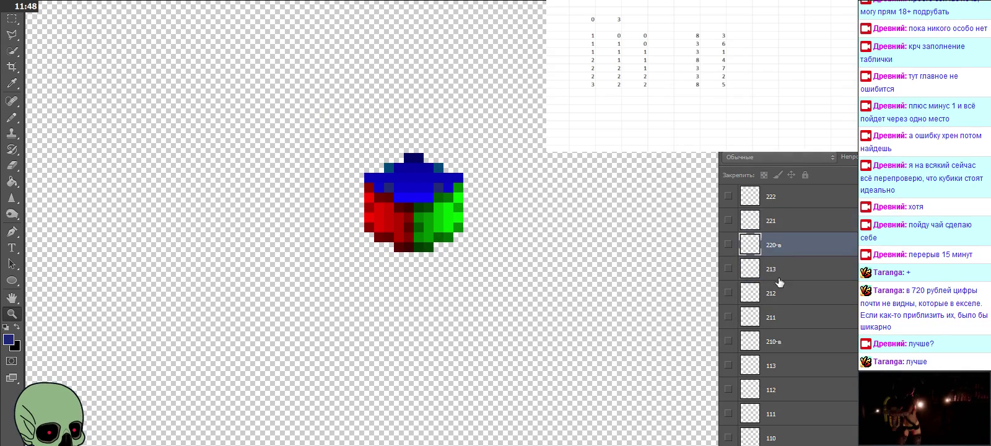
Show layers 220-в through 223, setting layers 221 and 222 to 100% opacity
{"action": "scroll", "coordinate": [779, 273], "scroll_direction": "up", "scroll_amount": 2}
{"action": "left_click", "coordinate": [729, 318]}
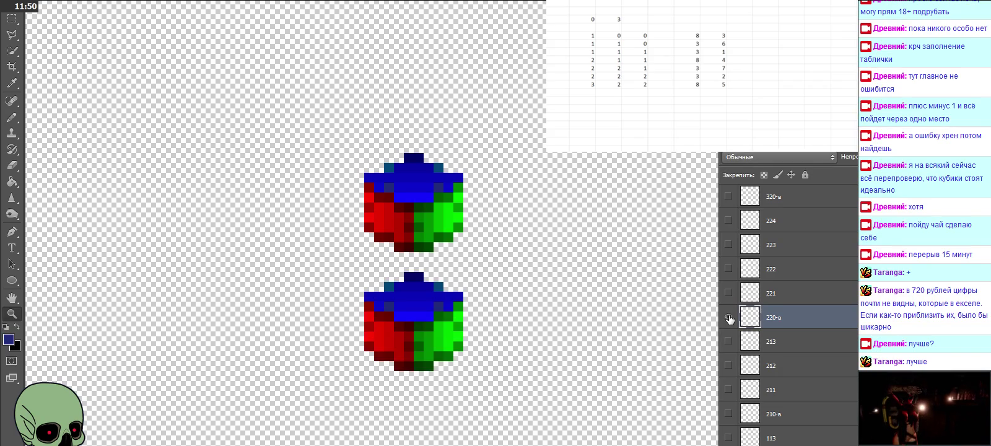
{"action": "left_click", "coordinate": [728, 293]}
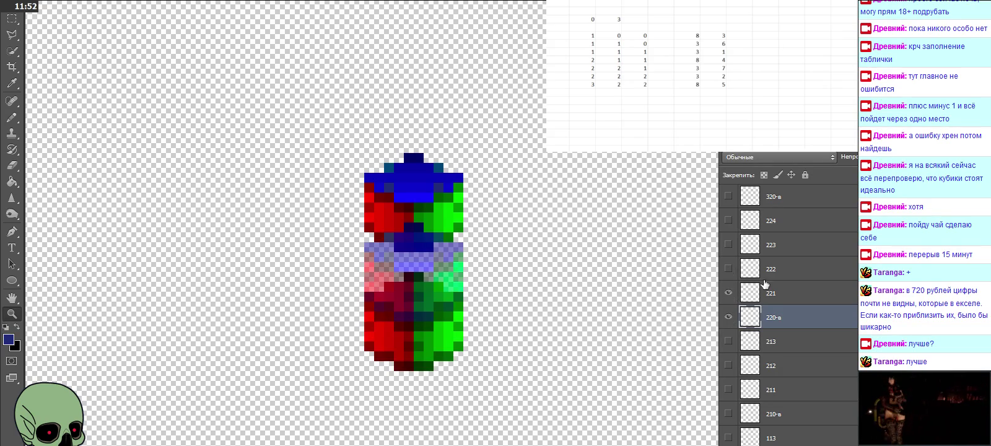
{"action": "left_click", "coordinate": [792, 296]}
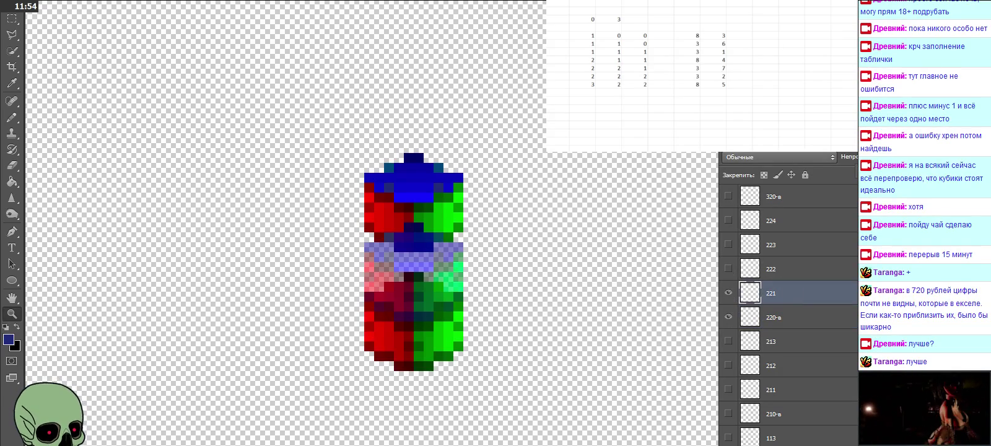
{"action": "key", "text": "0"}
{"action": "left_click", "coordinate": [817, 268]}
{"action": "left_click", "coordinate": [729, 268]}
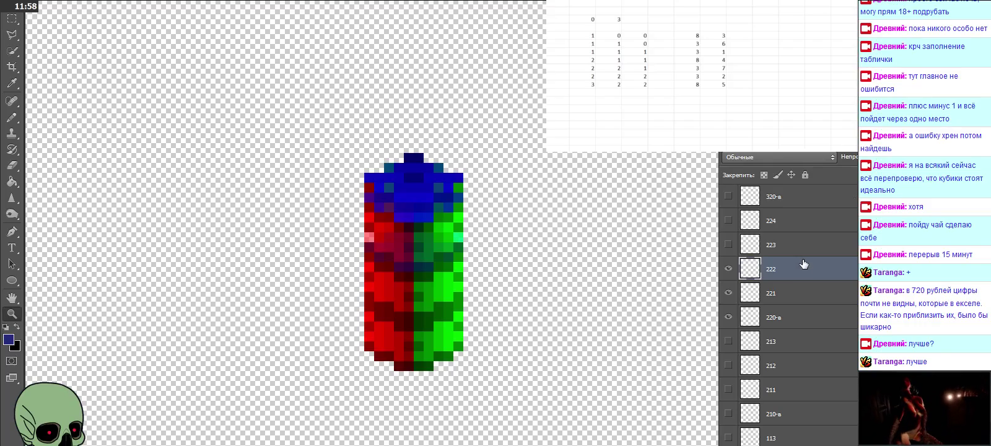
{"action": "key", "text": "0"}
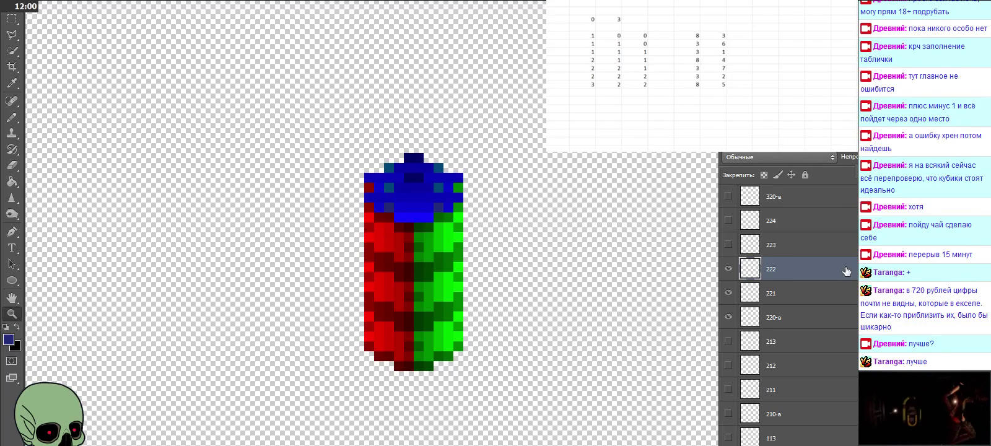
{"action": "left_click", "coordinate": [759, 245]}
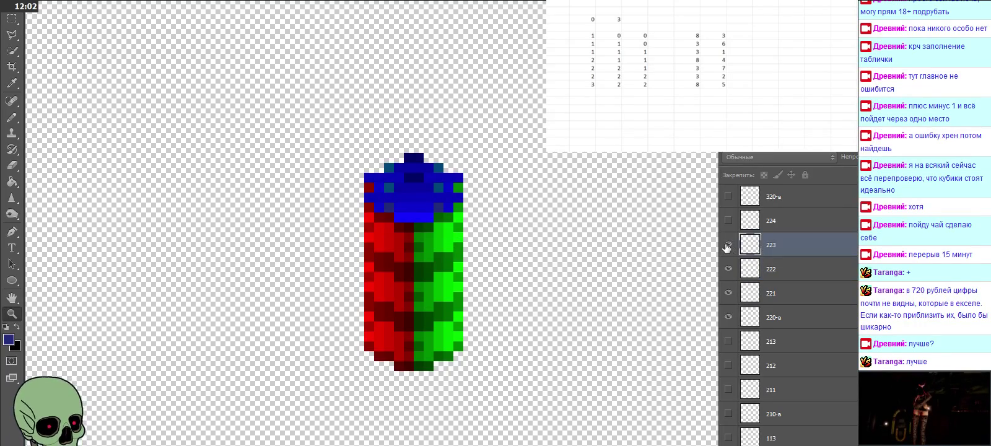
{"action": "left_click", "coordinate": [728, 243]}
{"action": "key", "text": "shift+Up"}
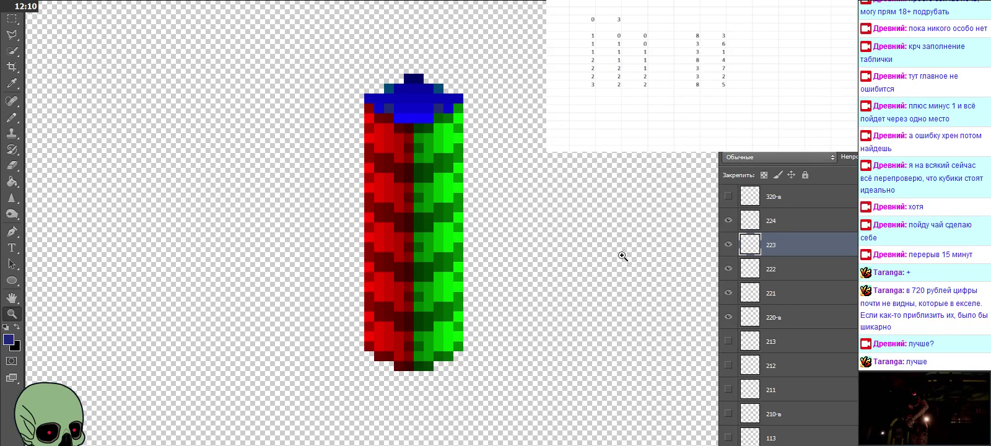
Hide layers 221 through 224 with one drag across their eye icons
{"action": "scroll", "coordinate": [788, 301], "scroll_direction": "up", "scroll_amount": 1}
{"action": "left_click_drag", "start_coordinate": [726, 344], "coordinate": [732, 219]}
{"action": "left_click", "coordinate": [796, 227]}
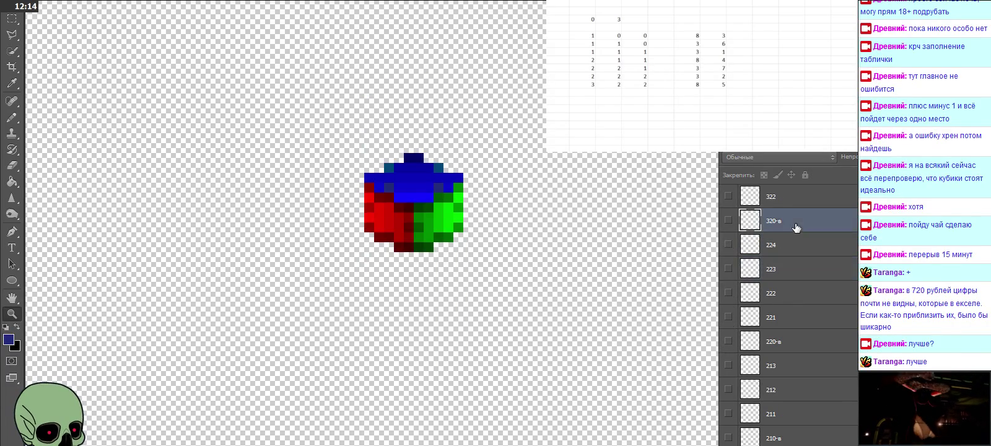
Show the cubes on layers 320-в, 322, 323 and 324
{"action": "scroll", "coordinate": [786, 301], "scroll_direction": "up", "scroll_amount": 4}
{"action": "left_click", "coordinate": [728, 318]}
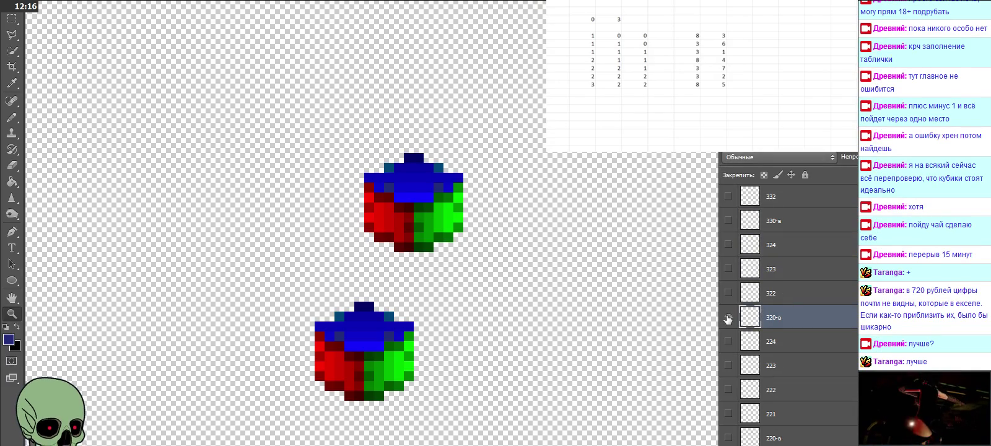
{"action": "left_click", "coordinate": [728, 293]}
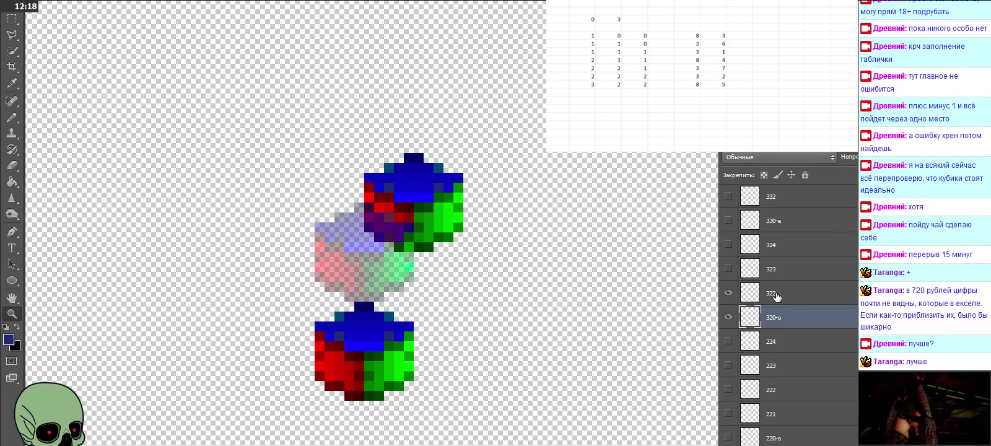
{"action": "left_click", "coordinate": [775, 296]}
{"action": "left_click", "coordinate": [795, 317]}
{"action": "left_click", "coordinate": [797, 293]}
{"action": "left_click", "coordinate": [745, 269]}
{"action": "left_click", "coordinate": [728, 269]}
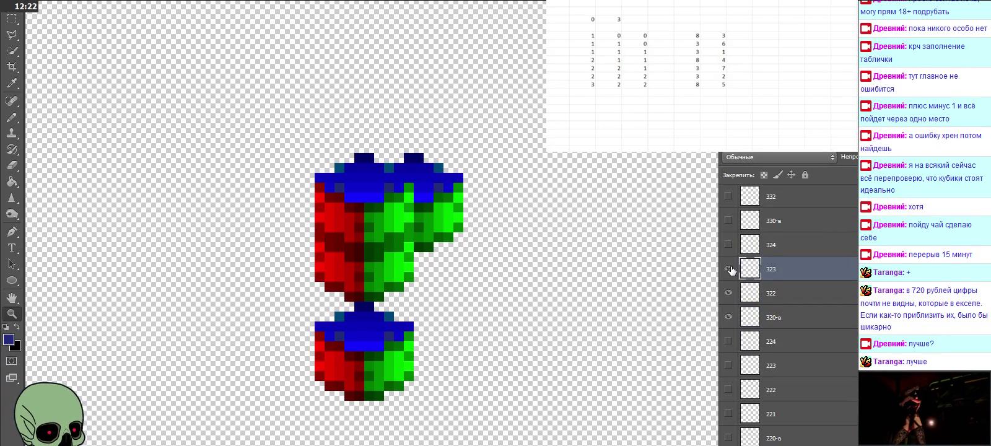
{"action": "left_click", "coordinate": [728, 245]}
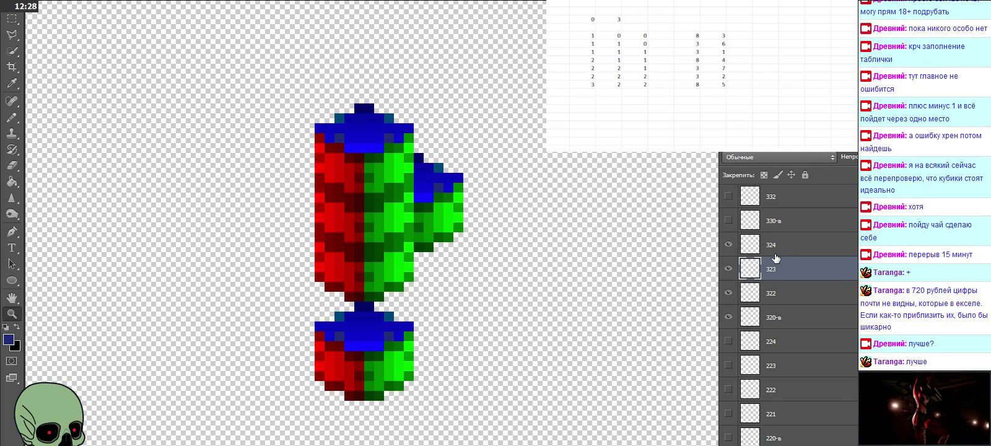
Paste a cube copy as a new layer above layer 320-в
{"action": "scroll", "coordinate": [775, 269], "scroll_direction": "up", "scroll_amount": 1}
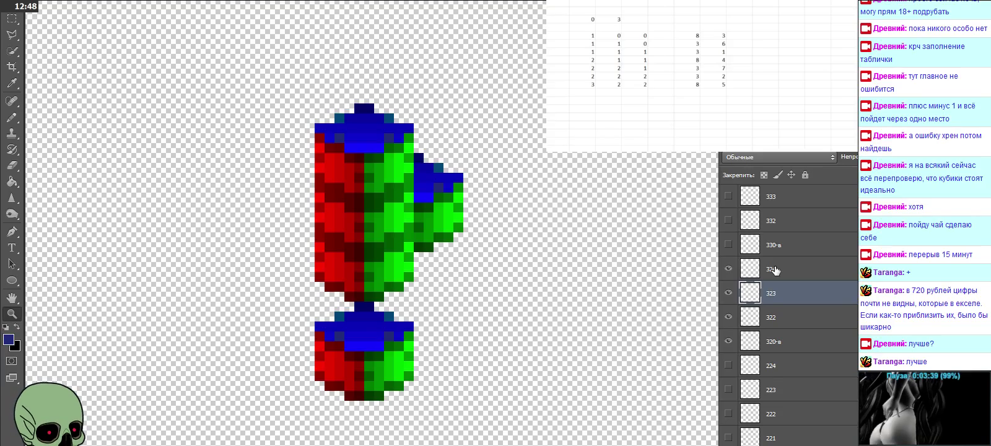
{"action": "scroll", "coordinate": [774, 270], "scroll_direction": "down", "scroll_amount": 1}
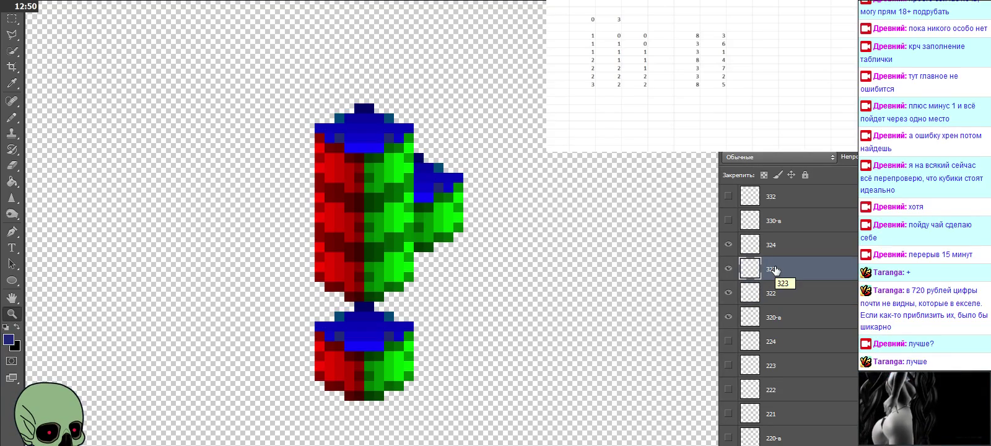
{"action": "left_click", "coordinate": [782, 324]}
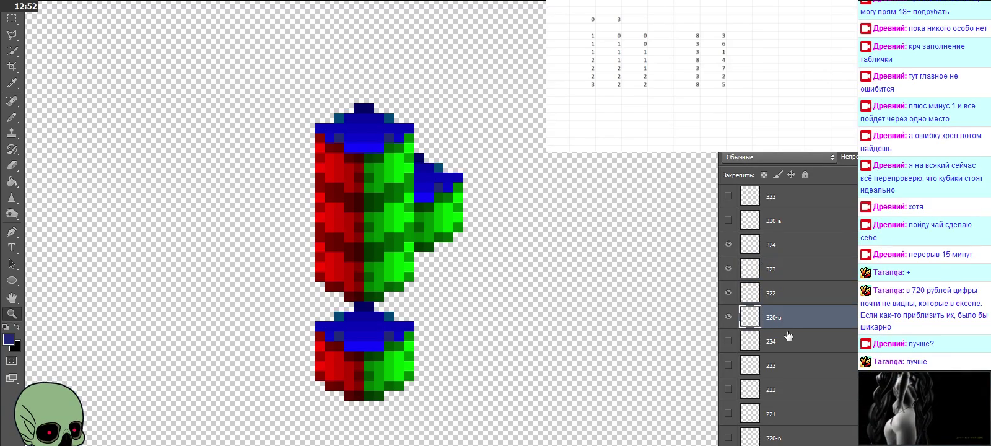
{"action": "key", "text": "ctrl+v"}
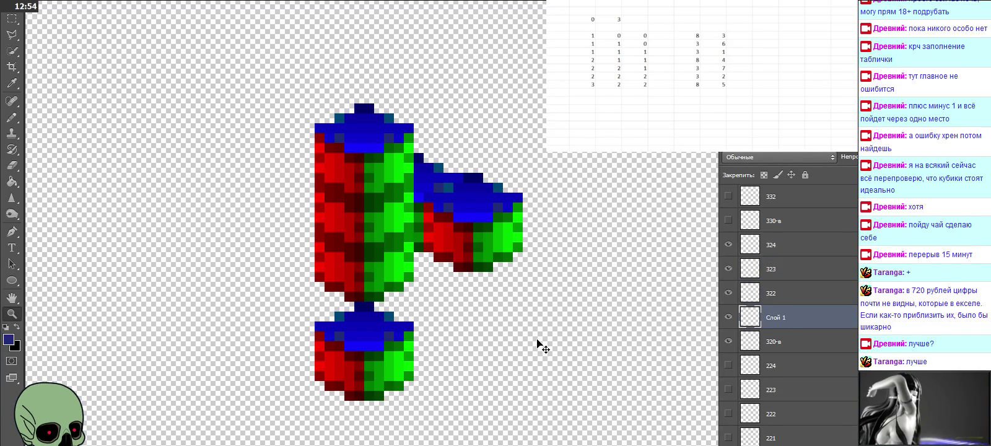
Drag the pasted cube against the red-green-blue column, name its layer 321-в, and make it visible
{"action": "left_click_drag", "start_coordinate": [502, 298], "coordinate": [370, 317]}
{"action": "double_click", "coordinate": [774, 317]}
{"action": "type", "text": "321-в"}
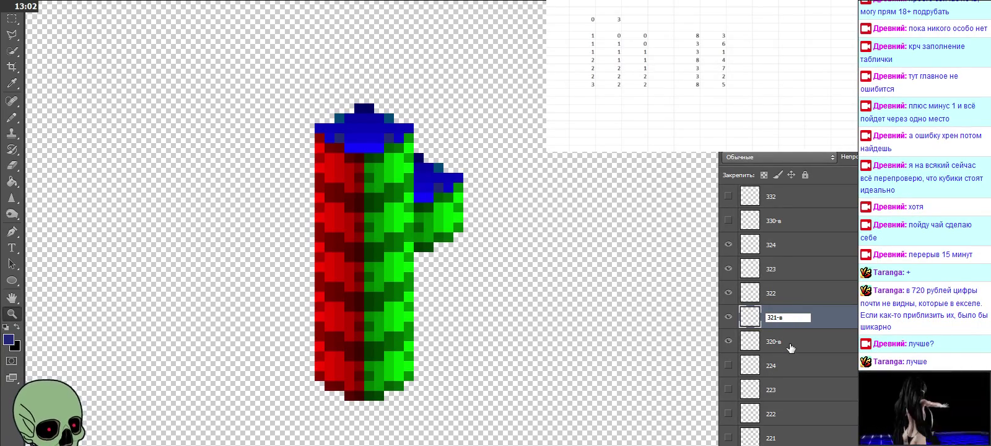
{"action": "left_click", "coordinate": [791, 345]}
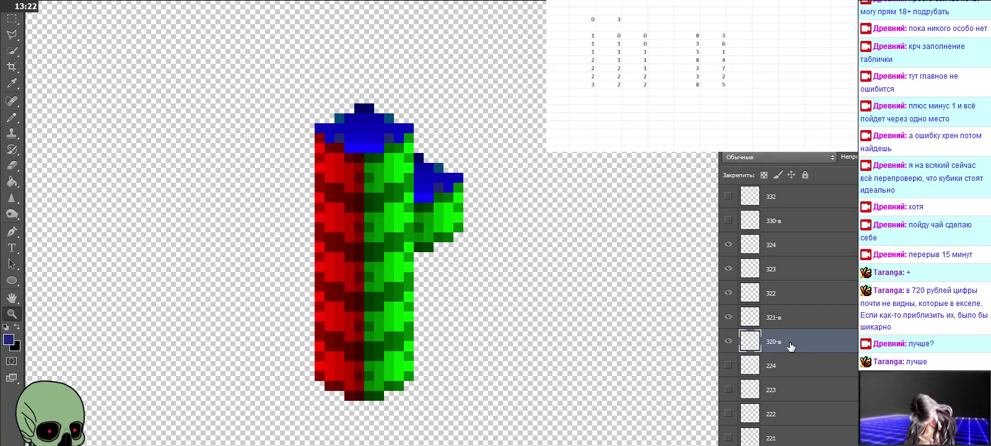
{"action": "left_click", "coordinate": [728, 317]}
Turn on layers 322 and 324, toggling 324 off and on to verify the column alignment
{"action": "left_click", "coordinate": [728, 293]}
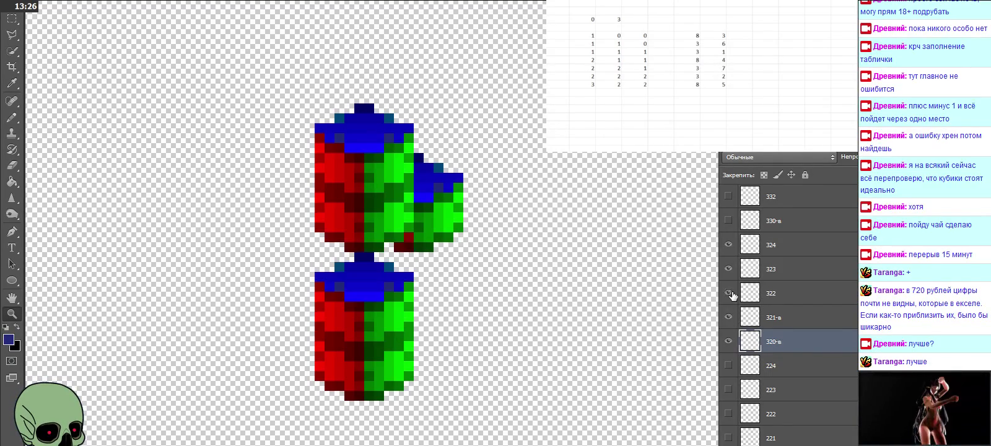
{"action": "left_click", "coordinate": [728, 251]}
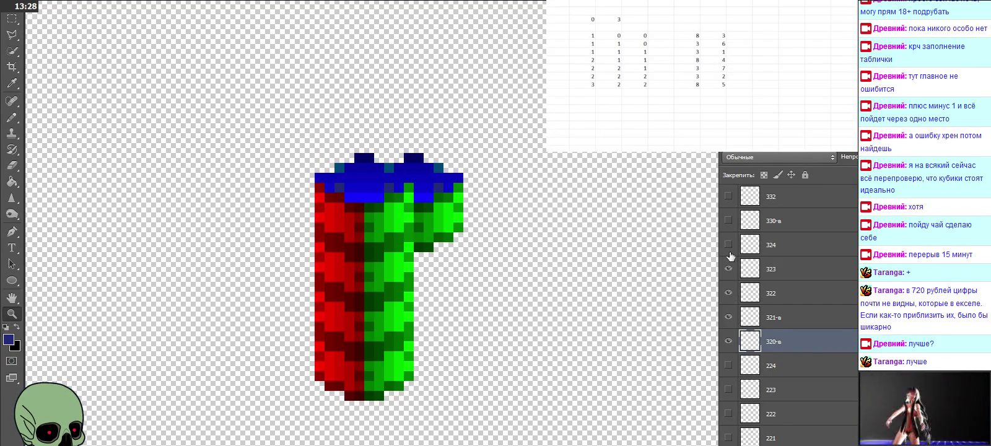
{"action": "left_click", "coordinate": [825, 248]}
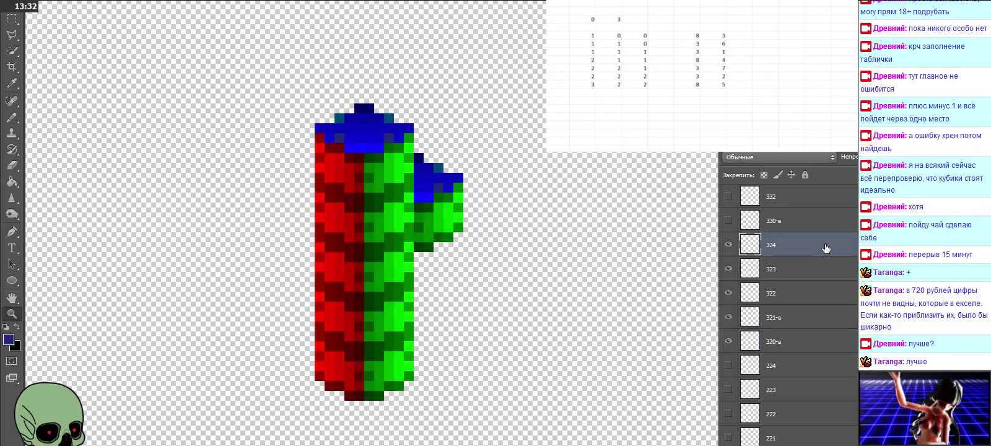
{"action": "scroll", "coordinate": [825, 248], "scroll_direction": "up", "scroll_amount": 1}
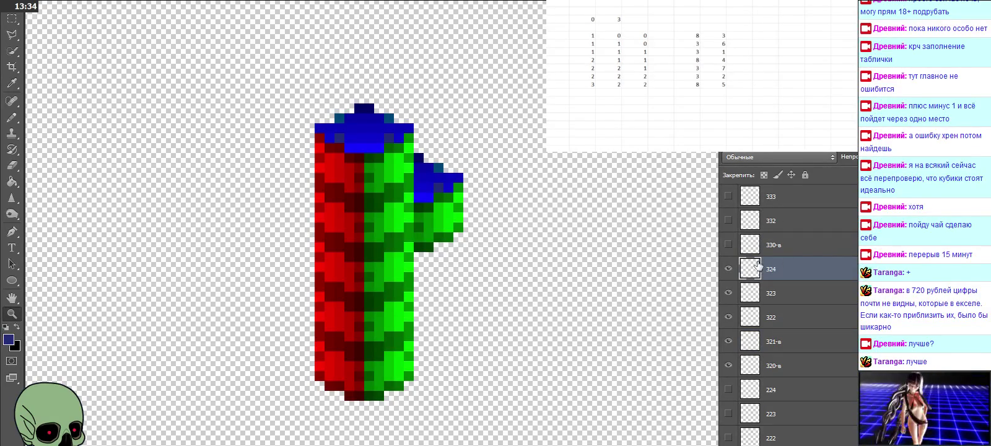
{"action": "left_click", "coordinate": [728, 269]}
{"action": "left_click", "coordinate": [728, 268]}
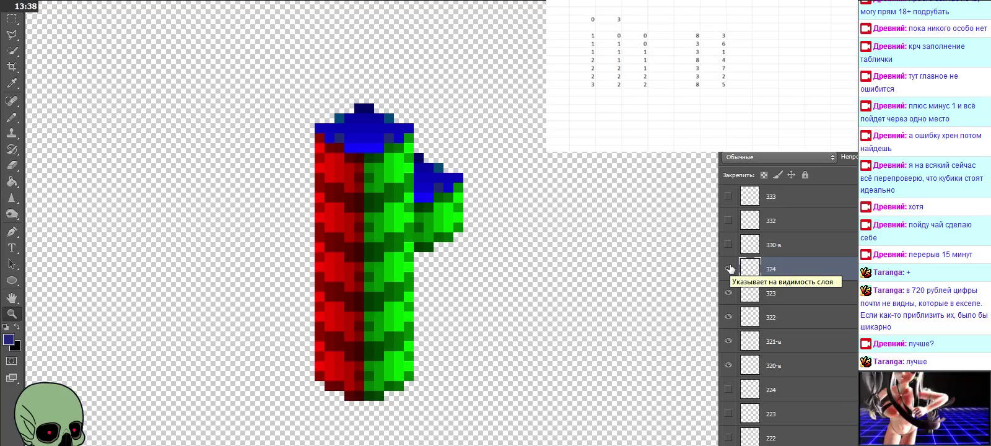
Paste another cube copy, align it on the column top, and begin renaming its layer
{"action": "key", "text": "ctrl+shift+alt+n"}
{"action": "left_click_drag", "start_coordinate": [624, 289], "coordinate": [378, 118]}
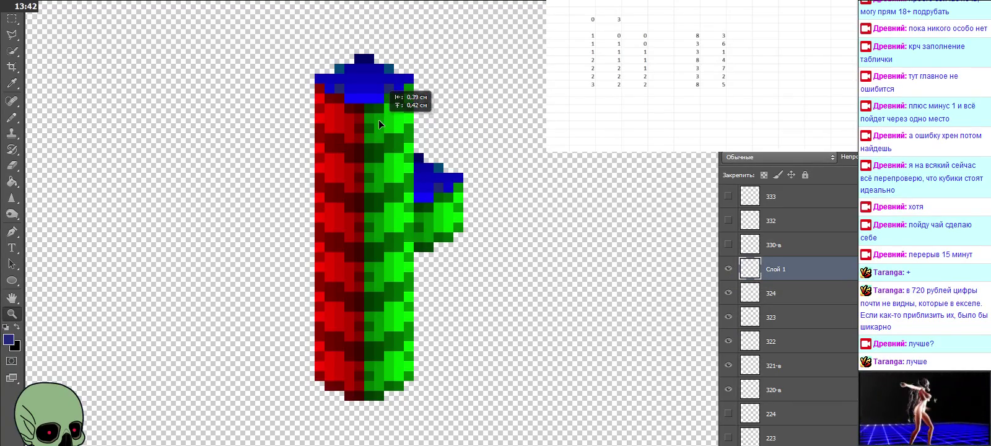
{"action": "left_click_drag", "start_coordinate": [378, 118], "coordinate": [387, 119]}
{"action": "double_click", "coordinate": [768, 271]}
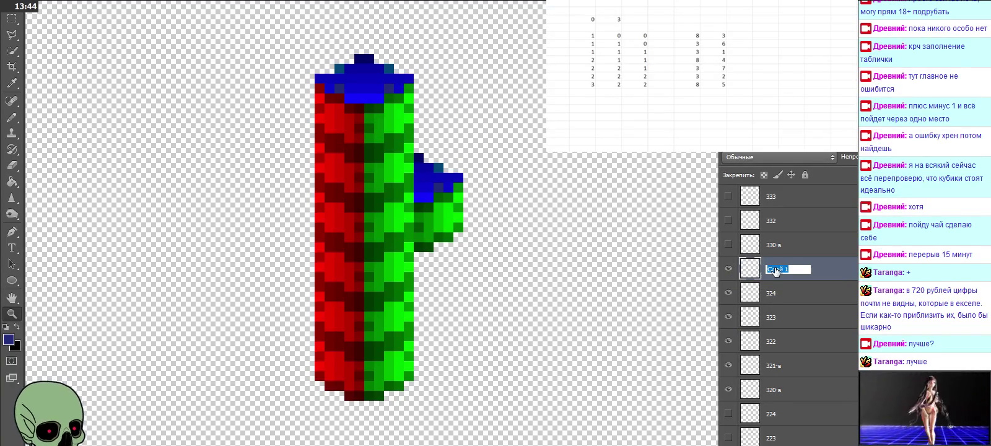
Name the layer 325-в, then hide all the cubes on layers 320-в through 325-в
{"action": "type", "text": "325-в"}
{"action": "left_click", "coordinate": [805, 298]}
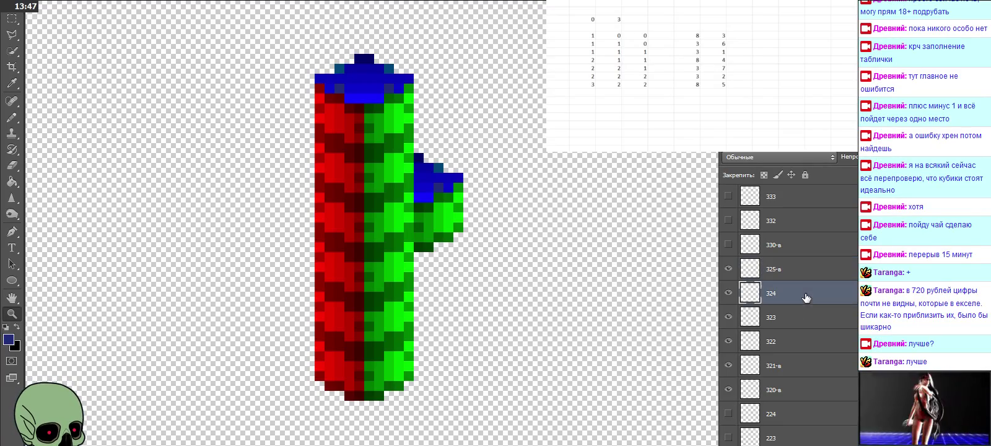
{"action": "left_click", "coordinate": [729, 292]}
{"action": "left_click", "coordinate": [728, 317]}
{"action": "left_click", "coordinate": [728, 341]}
{"action": "left_click", "coordinate": [728, 365]}
{"action": "left_click", "coordinate": [728, 389]}
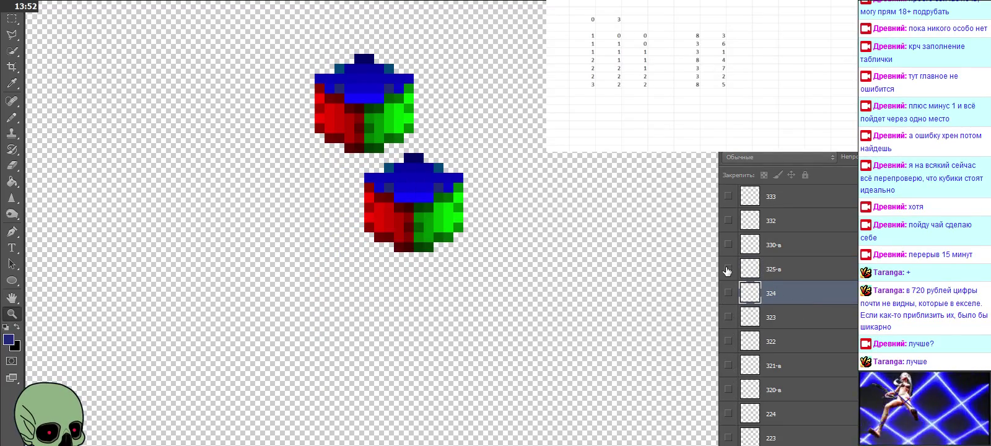
{"action": "left_click", "coordinate": [728, 268]}
Show and select layer 001, then paste a cube stacked on top of it
{"action": "scroll", "coordinate": [796, 327], "scroll_direction": "down", "scroll_amount": 5}
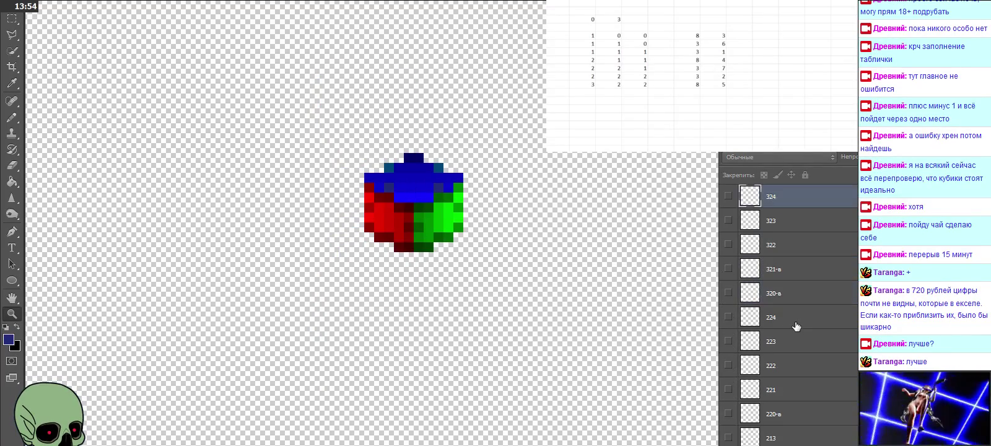
{"action": "left_click", "coordinate": [779, 423]}
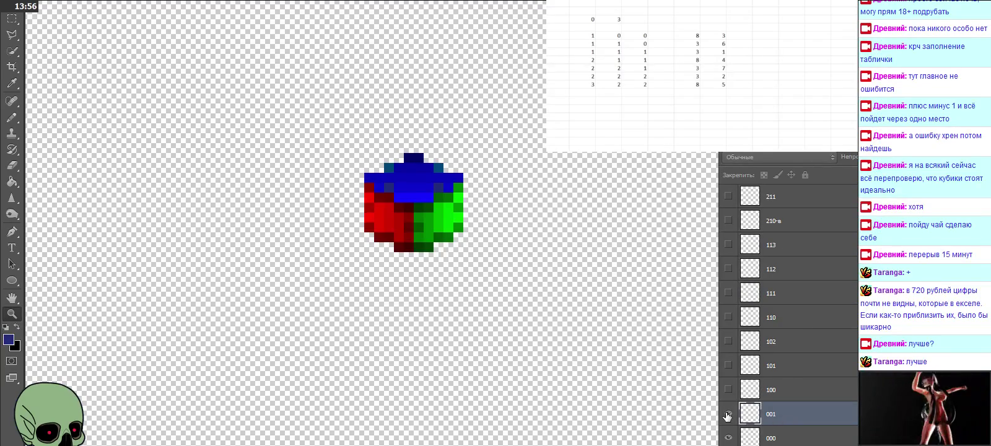
{"action": "left_click", "coordinate": [728, 414]}
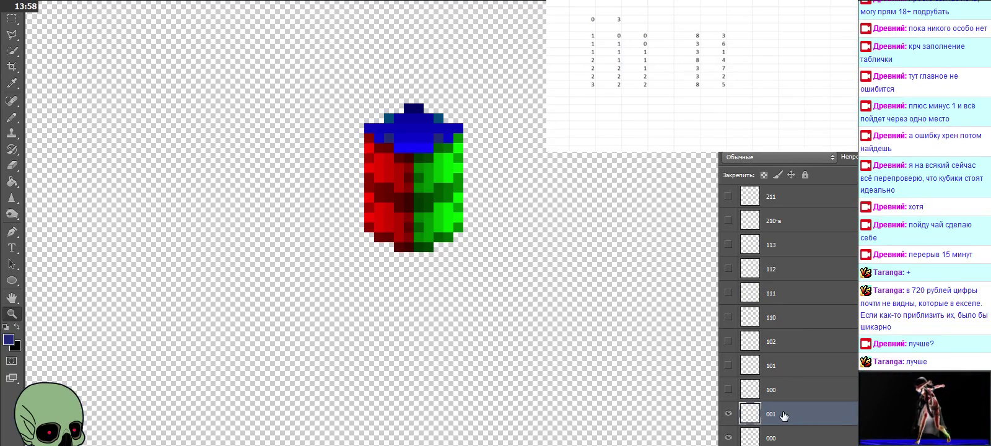
{"action": "key", "text": "ctrl+v"}
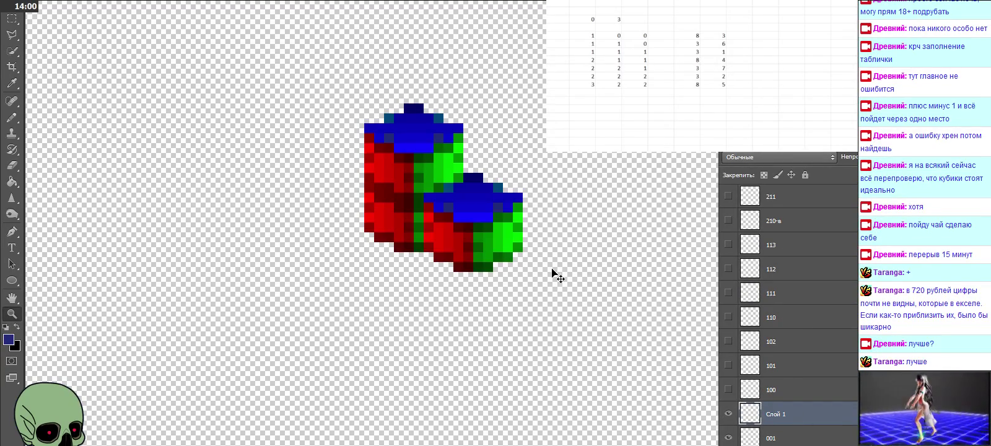
{"action": "left_click_drag", "start_coordinate": [469, 238], "coordinate": [409, 118]}
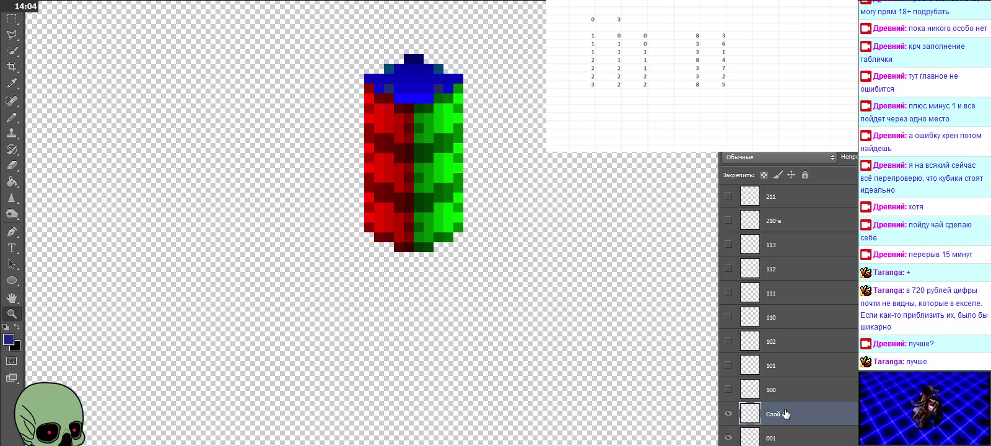
Rename the stacked cube layer 002-в, then hide both it and layer 001
{"action": "scroll", "coordinate": [785, 414], "scroll_direction": "down", "scroll_amount": 1}
{"action": "left_click", "coordinate": [728, 414]}
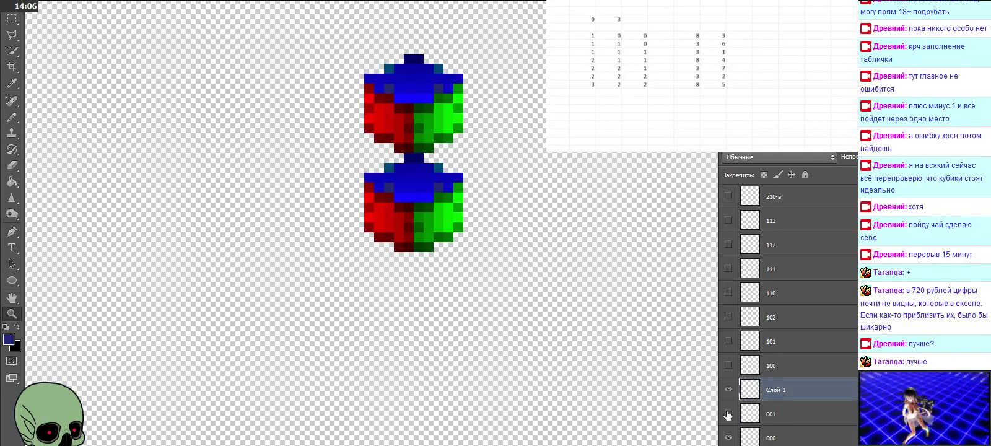
{"action": "double_click", "coordinate": [785, 390]}
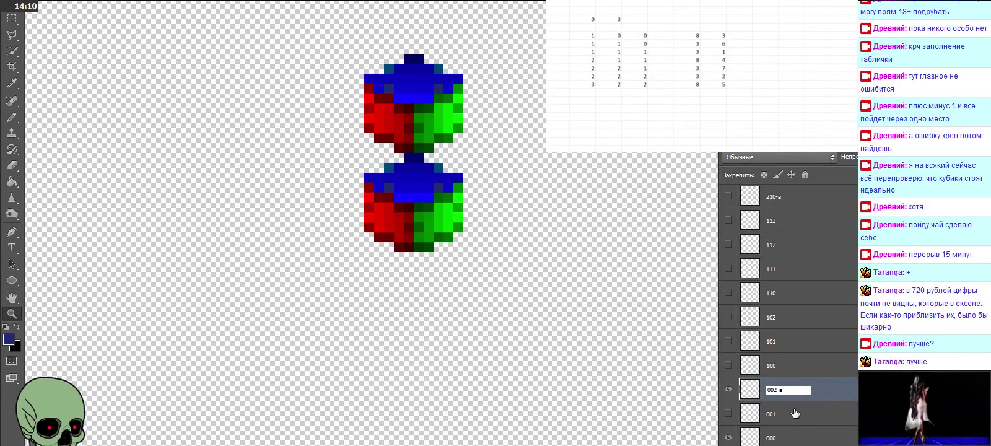
{"action": "left_click", "coordinate": [798, 414]}
{"action": "left_click", "coordinate": [727, 389]}
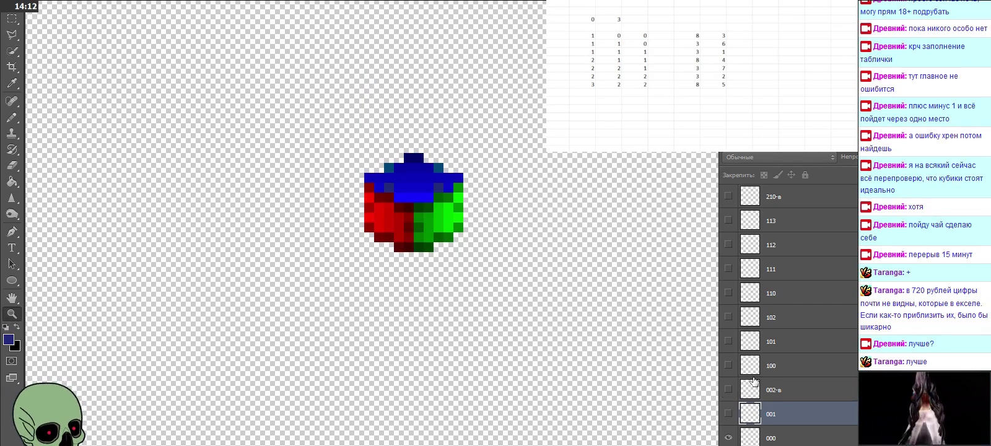
{"action": "left_click", "coordinate": [775, 367]}
Show layers 100–102 and stack a pasted cube on top of that column
{"action": "left_click", "coordinate": [728, 365]}
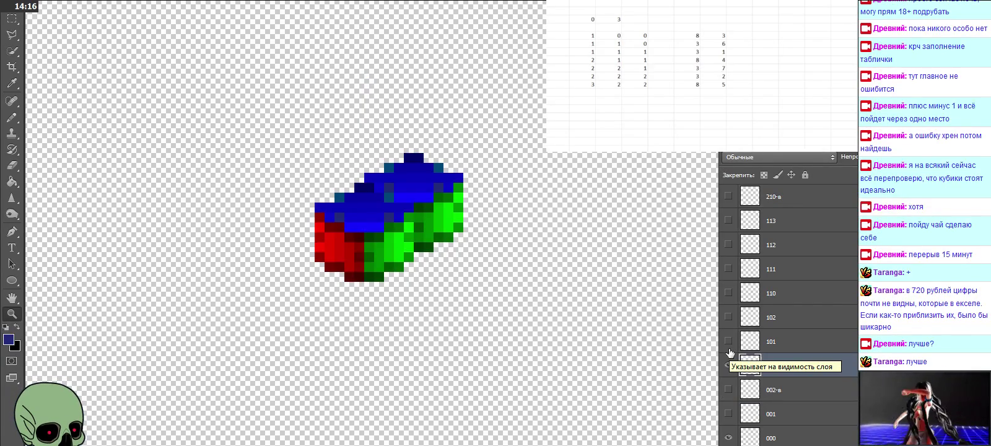
{"action": "left_click", "coordinate": [728, 347]}
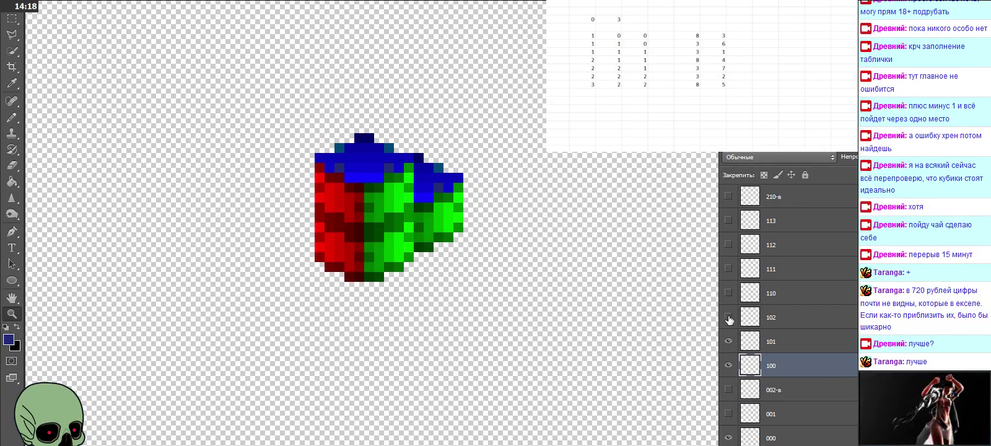
{"action": "left_click", "coordinate": [728, 318]}
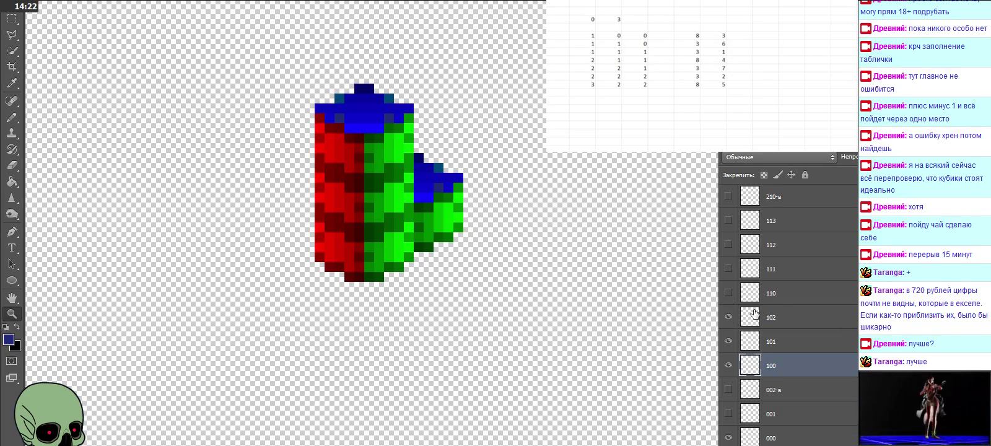
{"action": "left_click", "coordinate": [784, 317]}
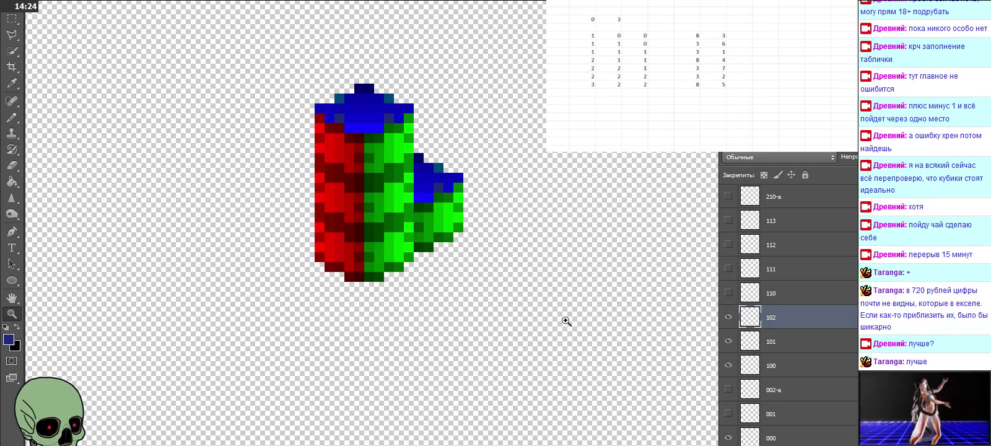
{"action": "key", "text": "ctrl+v"}
{"action": "left_click_drag", "start_coordinate": [483, 228], "coordinate": [371, 104]}
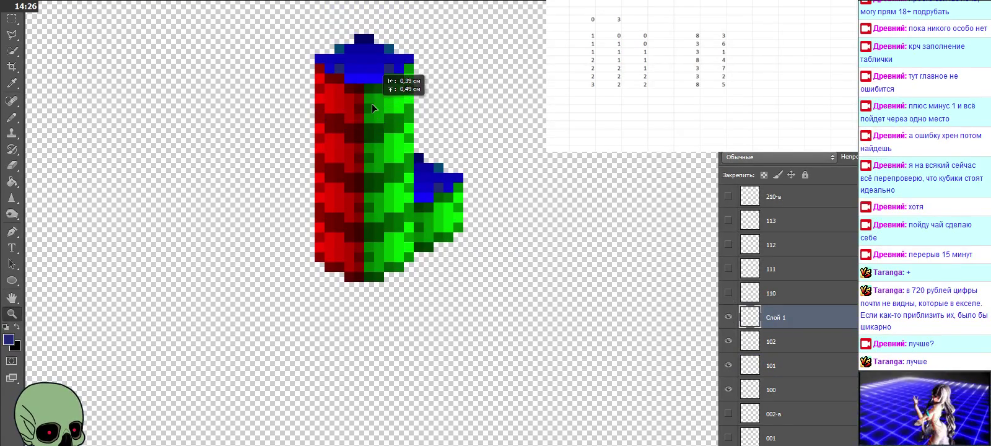
Name the new layer 103-в, hide layers 100–103-в, and nudge the layer 110 cube down
{"action": "double_click", "coordinate": [782, 319]}
{"action": "type", "text": "103-в"}
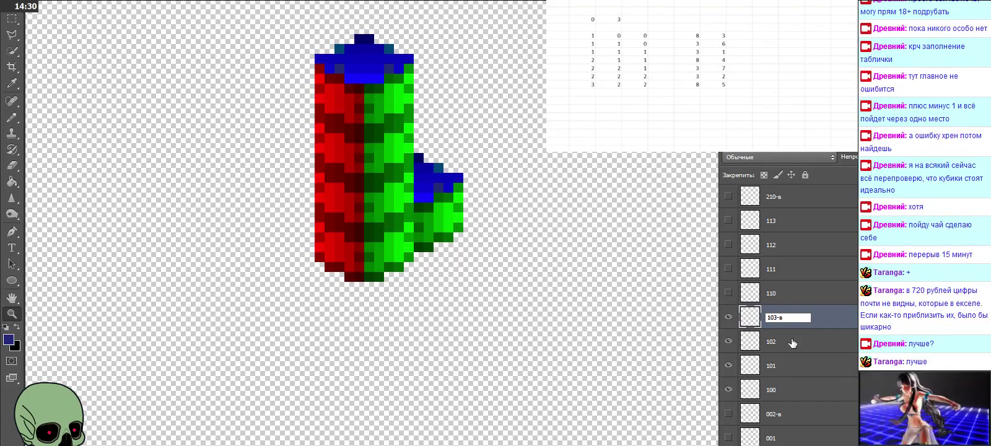
{"action": "left_click", "coordinate": [792, 342]}
{"action": "left_click", "coordinate": [728, 341]}
{"action": "left_click", "coordinate": [728, 364]}
{"action": "left_click", "coordinate": [728, 388]}
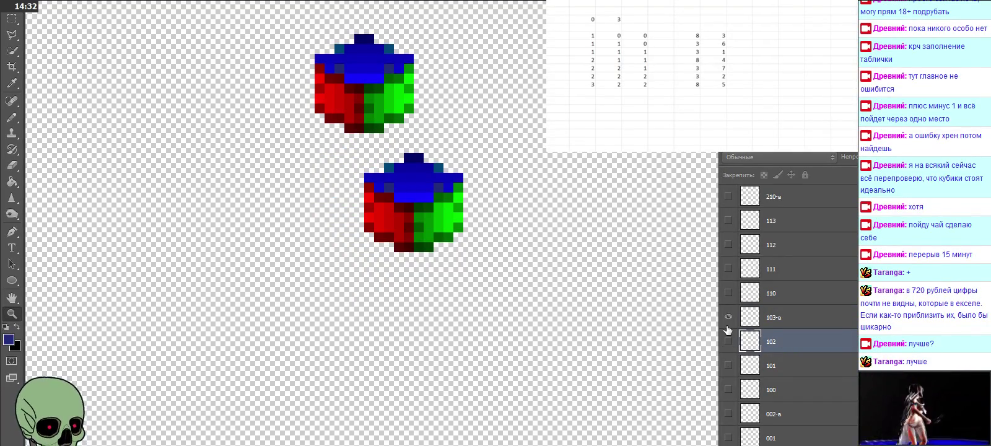
{"action": "left_click", "coordinate": [728, 317]}
{"action": "left_click", "coordinate": [728, 317]}
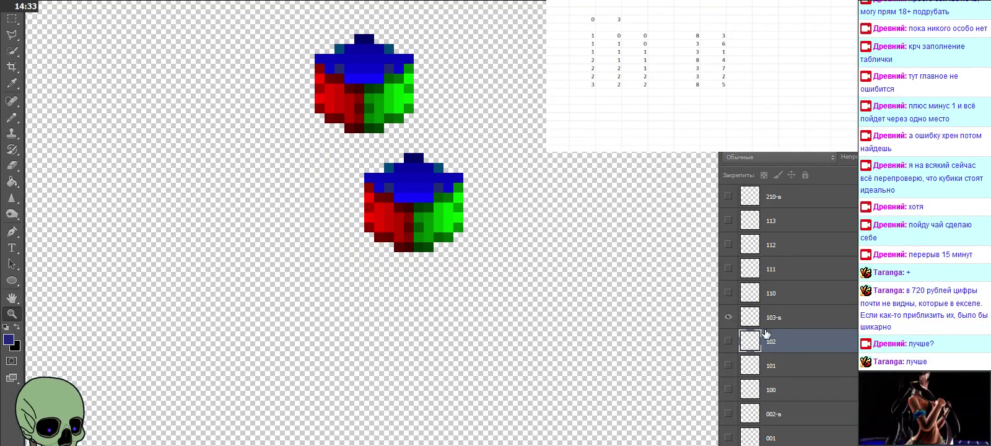
{"action": "left_click", "coordinate": [728, 317]}
{"action": "left_click", "coordinate": [785, 290]}
{"action": "key", "text": "Down"}
{"action": "key", "text": "Down"}
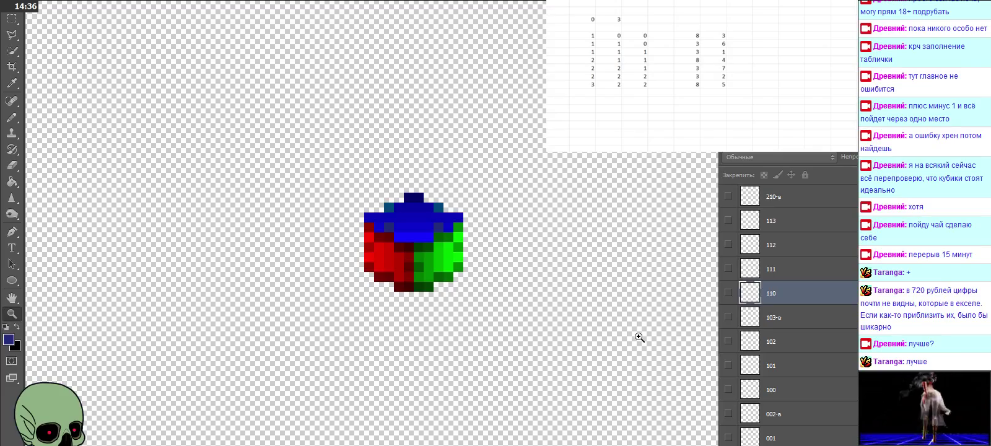
Show layers 110–113 and place a pasted cube on top of that column
{"action": "left_click", "coordinate": [728, 293]}
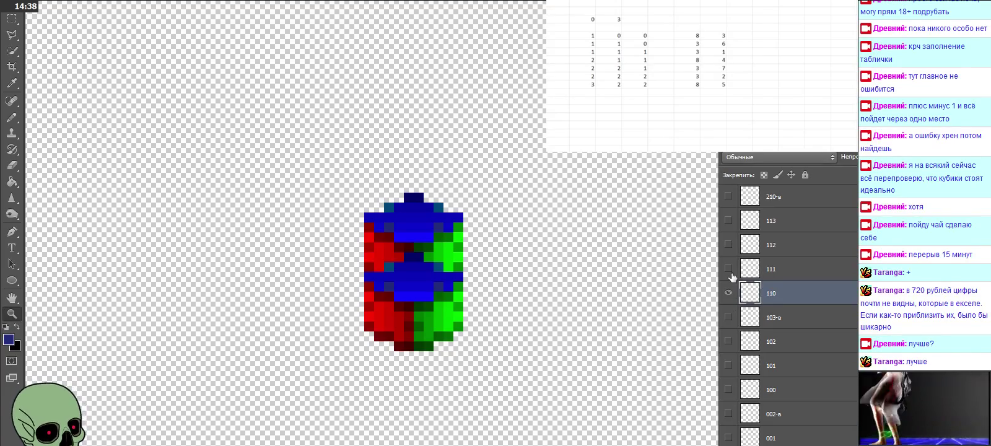
{"action": "left_click", "coordinate": [728, 269]}
{"action": "left_click", "coordinate": [728, 244]}
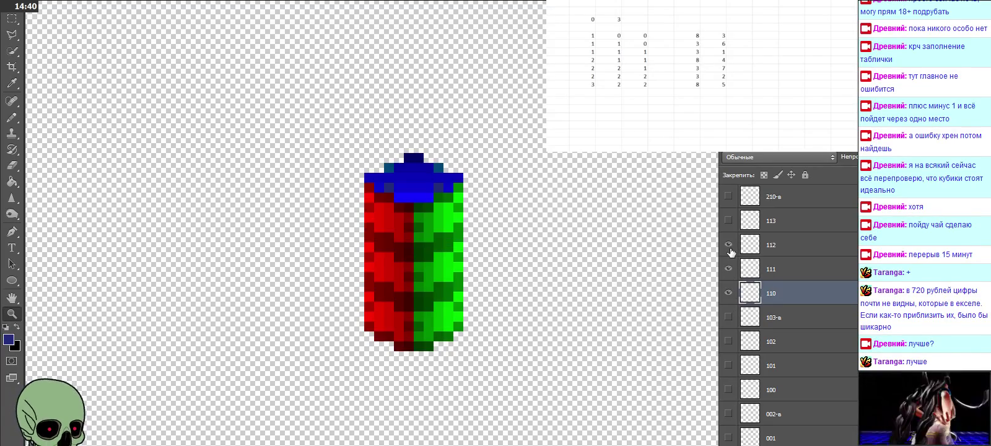
{"action": "left_click", "coordinate": [728, 220]}
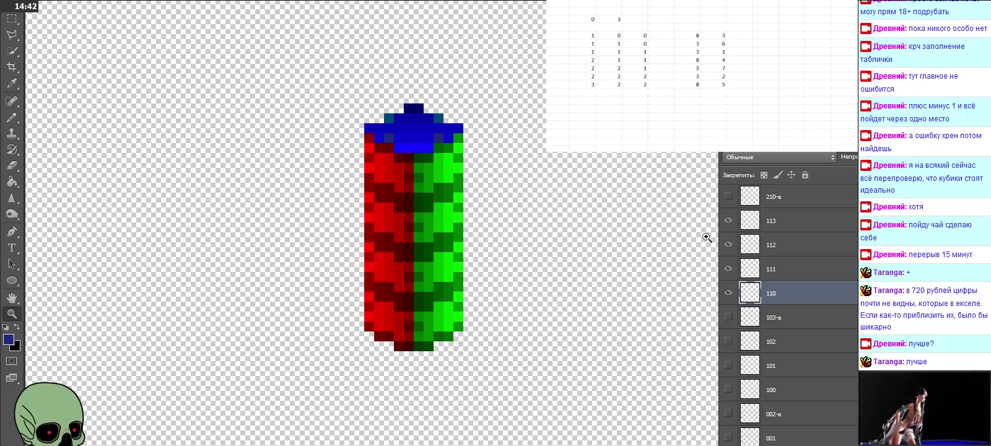
{"action": "scroll", "coordinate": [659, 259], "scroll_direction": "up", "scroll_amount": 1}
{"action": "left_click", "coordinate": [770, 221]}
{"action": "scroll", "coordinate": [491, 254], "scroll_direction": "up", "scroll_amount": 1}
{"action": "key", "text": "ctrl+v"}
{"action": "left_click_drag", "start_coordinate": [486, 253], "coordinate": [424, 160]}
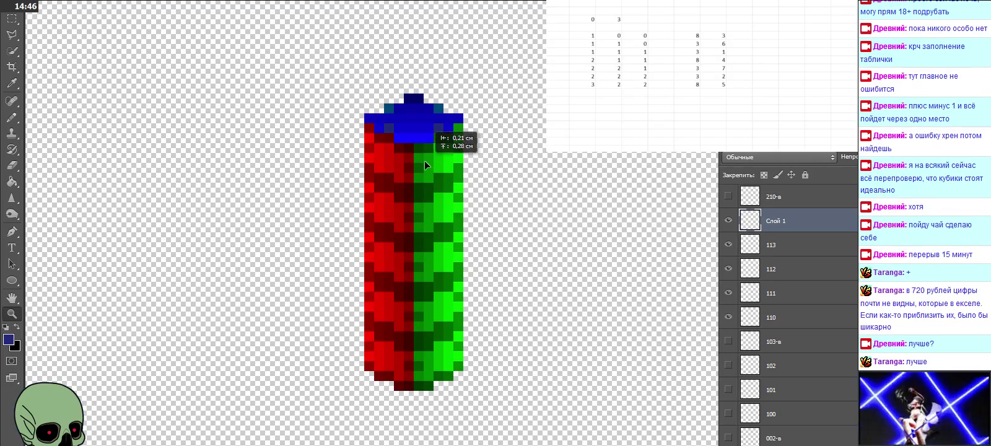
Rename the new cube layer 114-в and hide layers 110 through 113
{"action": "double_click", "coordinate": [773, 222]}
{"action": "type", "text": "114-в"}
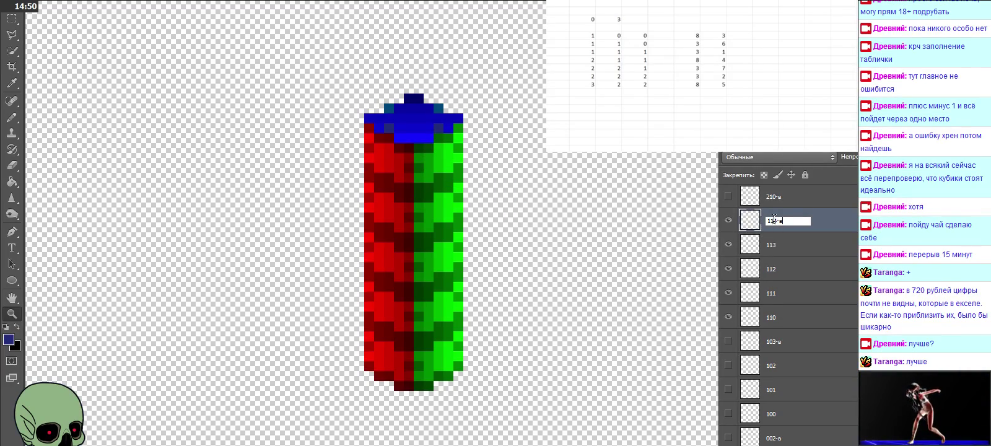
{"action": "left_click", "coordinate": [791, 263]}
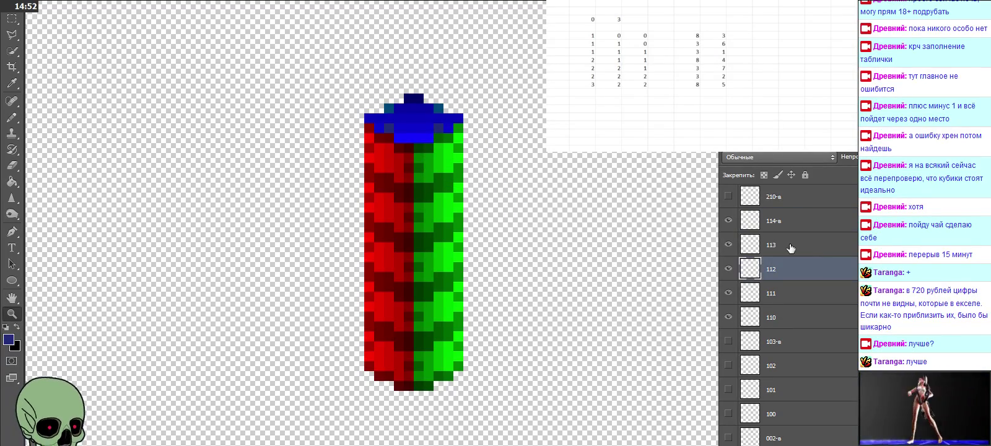
{"action": "left_click_drag", "start_coordinate": [730, 315], "coordinate": [728, 269]}
{"action": "left_click", "coordinate": [729, 243]}
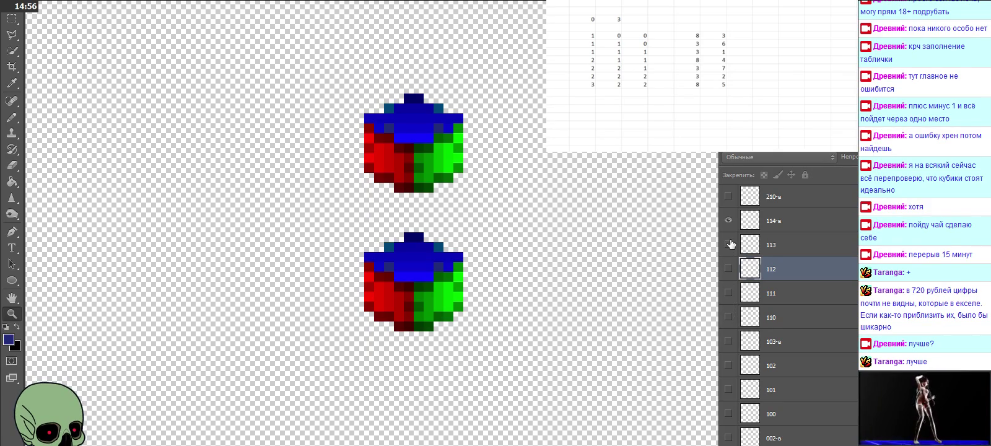
Toggle layers 210-в through 213 on and off to check each cube's placement
{"action": "left_click", "coordinate": [729, 220]}
{"action": "left_click", "coordinate": [728, 244]}
{"action": "left_click", "coordinate": [728, 244]}
{"action": "left_click", "coordinate": [782, 196]}
{"action": "scroll", "coordinate": [789, 210], "scroll_direction": "up", "scroll_amount": 1}
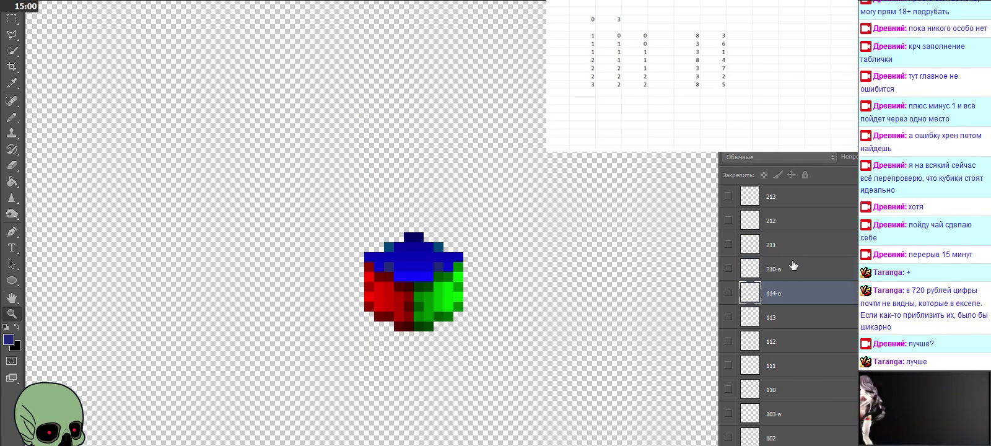
{"action": "scroll", "coordinate": [790, 267], "scroll_direction": "up", "scroll_amount": 2}
{"action": "left_click", "coordinate": [728, 268]}
{"action": "left_click", "coordinate": [728, 268]}
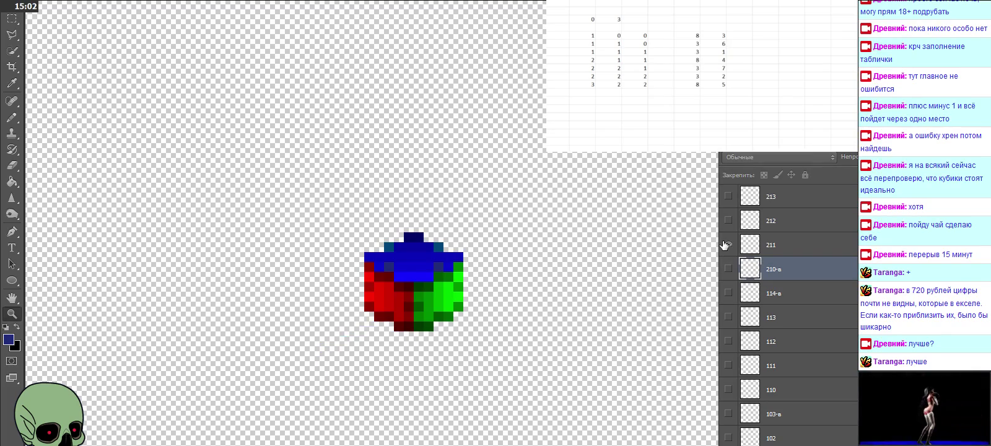
{"action": "left_click", "coordinate": [728, 243]}
{"action": "left_click", "coordinate": [728, 244]}
{"action": "left_click", "coordinate": [728, 220]}
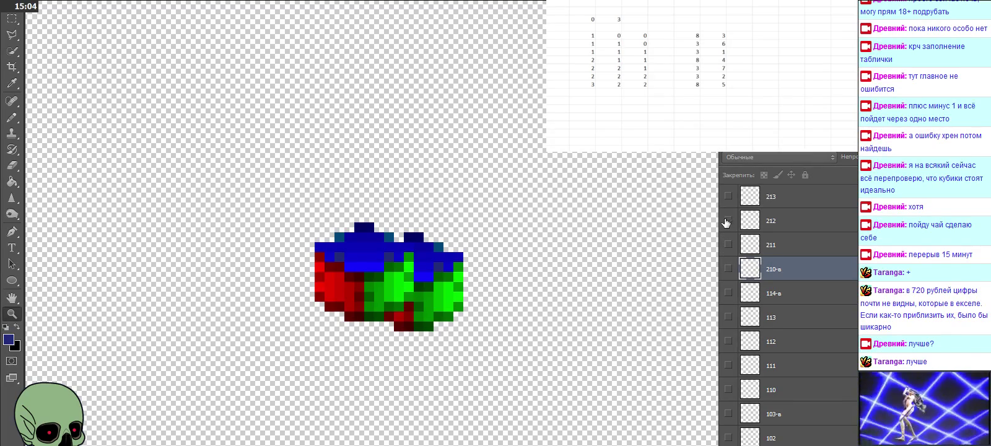
{"action": "left_click", "coordinate": [726, 221]}
{"action": "left_click", "coordinate": [728, 196]}
{"action": "scroll", "coordinate": [777, 233], "scroll_direction": "up", "scroll_amount": 3}
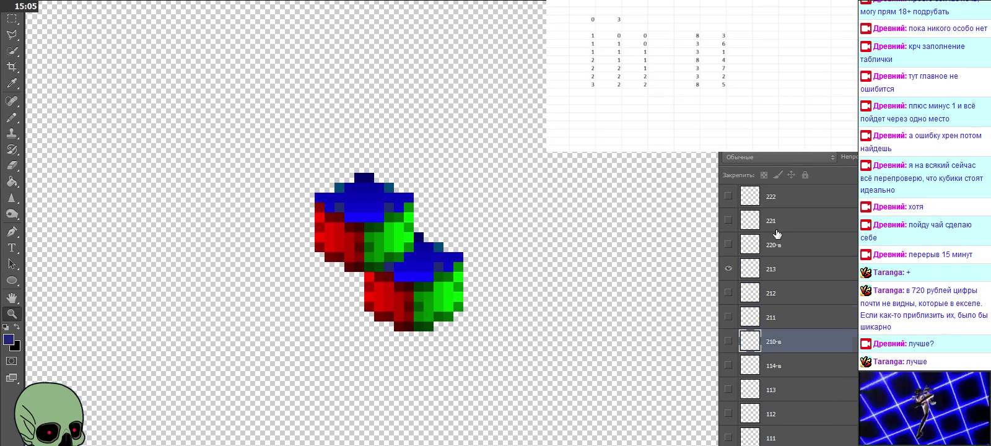
Paste a cube onto the top of the 210-в–213 column and name its layer 214-в
{"action": "left_click", "coordinate": [784, 274]}
{"action": "key", "text": "ctrl+v"}
{"action": "left_click_drag", "start_coordinate": [504, 251], "coordinate": [395, 199]}
{"action": "left_click", "coordinate": [727, 317]}
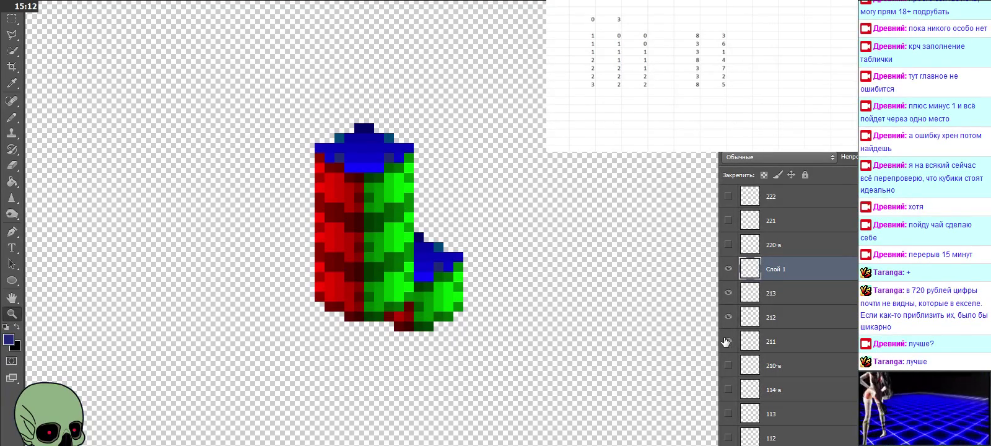
{"action": "left_click", "coordinate": [727, 341]}
{"action": "left_click", "coordinate": [728, 365]}
{"action": "double_click", "coordinate": [784, 267]}
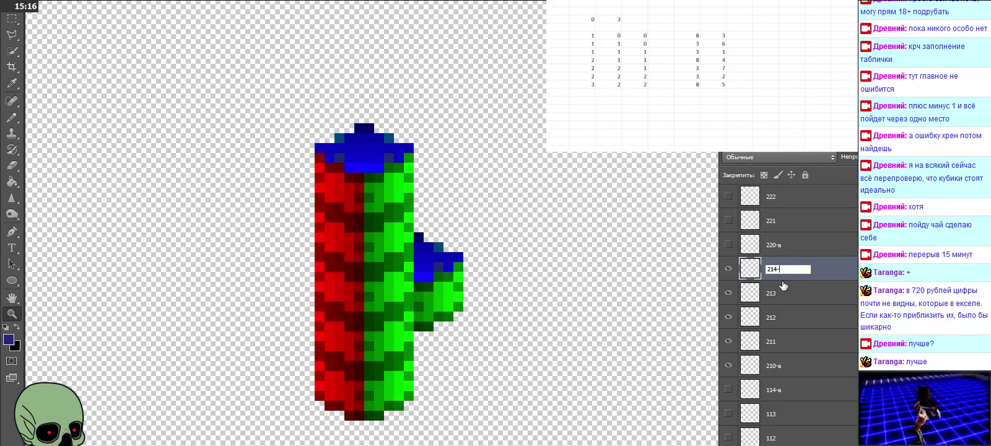
{"action": "type", "text": "в"}
{"action": "left_click", "coordinate": [801, 297]}
Hide layers 210-в–213 and toggle the 214-в cube to check its position
{"action": "left_click", "coordinate": [728, 366]}
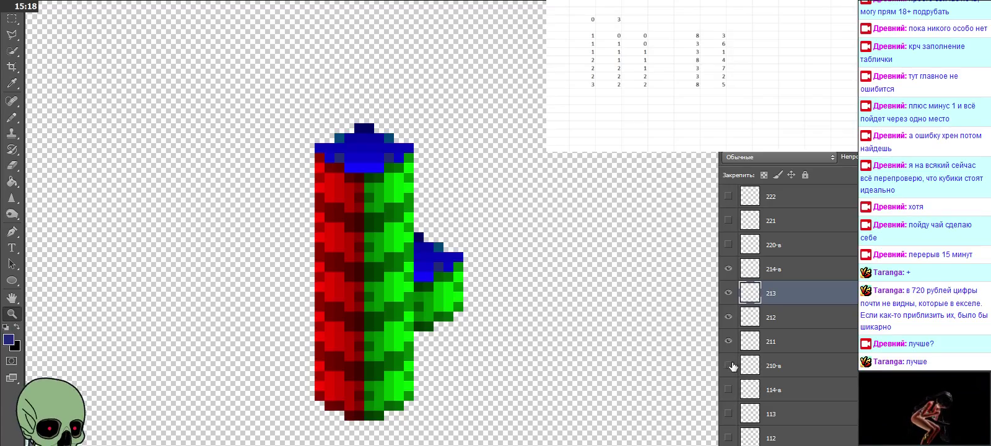
{"action": "left_click", "coordinate": [727, 341]}
{"action": "left_click", "coordinate": [727, 317]}
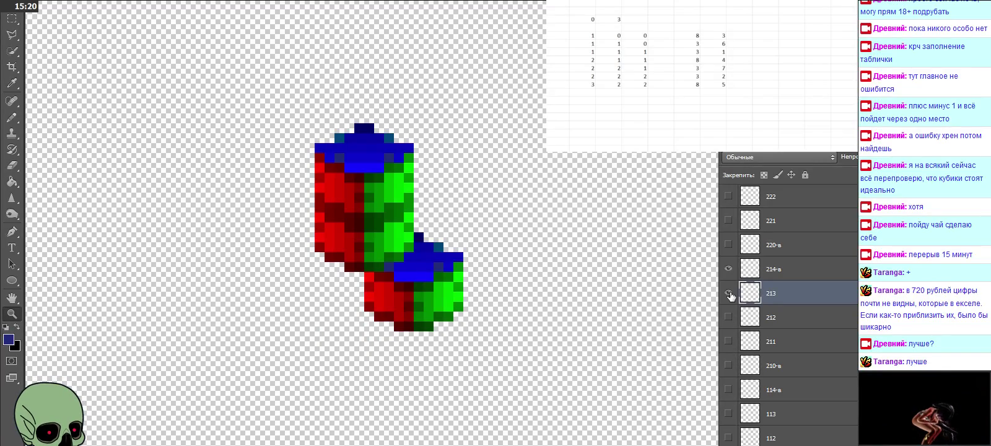
{"action": "left_click", "coordinate": [728, 293]}
{"action": "left_click", "coordinate": [729, 268]}
{"action": "left_click", "coordinate": [728, 268]}
{"action": "left_click", "coordinate": [728, 268]}
{"action": "left_click", "coordinate": [782, 268]}
Show layers 220-в through 224 to check that column, then hide 220-в–223 again
{"action": "left_click", "coordinate": [782, 251]}
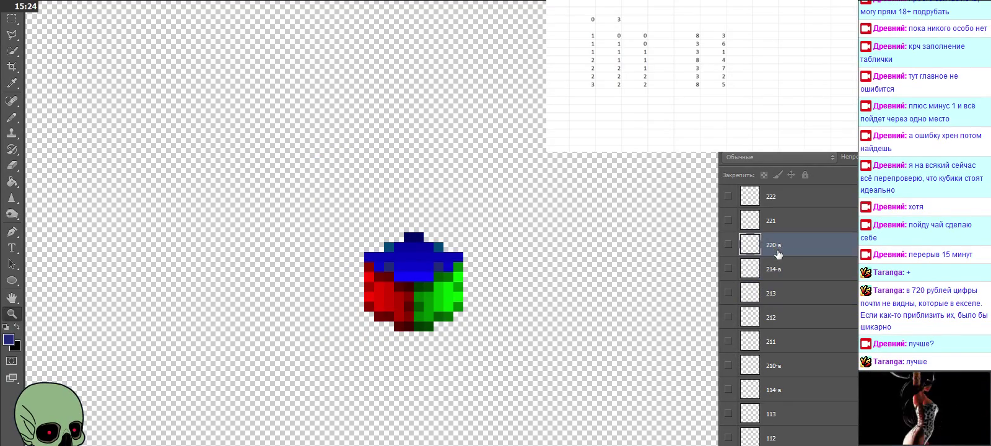
{"action": "scroll", "coordinate": [779, 254], "scroll_direction": "up", "scroll_amount": 2}
{"action": "left_click", "coordinate": [728, 294]}
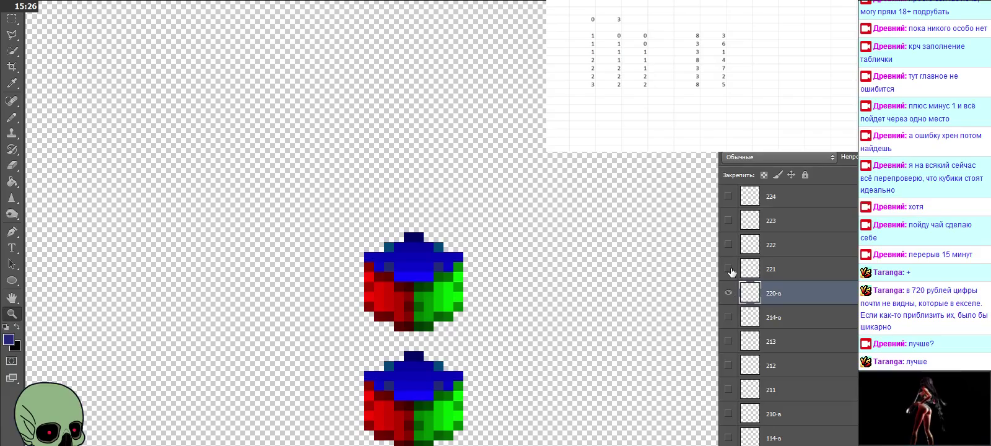
{"action": "left_click_drag", "start_coordinate": [728, 269], "coordinate": [728, 245]}
{"action": "scroll", "coordinate": [729, 257], "scroll_direction": "up", "scroll_amount": 1}
{"action": "scroll", "coordinate": [729, 267], "scroll_direction": "up", "scroll_amount": 1}
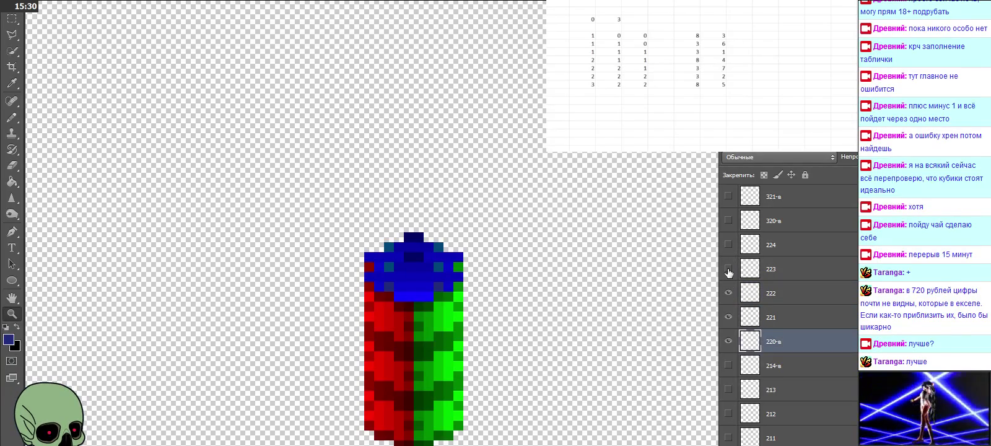
{"action": "left_click", "coordinate": [728, 270]}
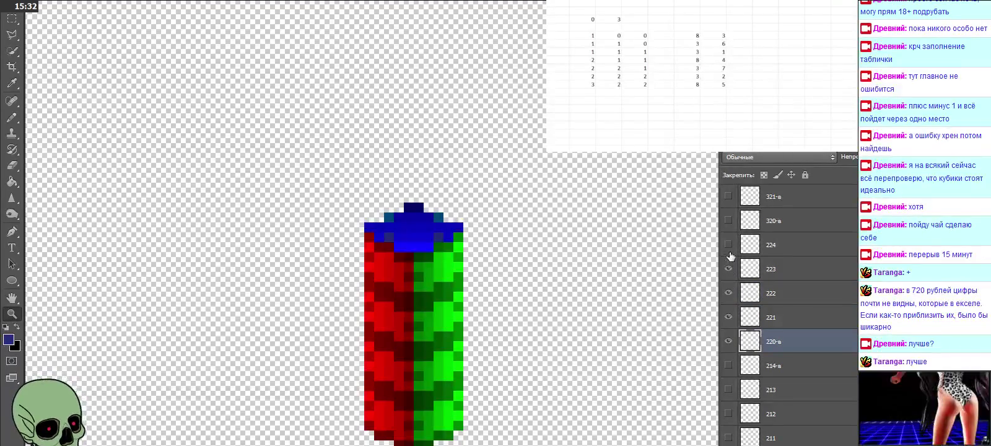
{"action": "left_click", "coordinate": [728, 245]}
{"action": "left_click", "coordinate": [774, 244]}
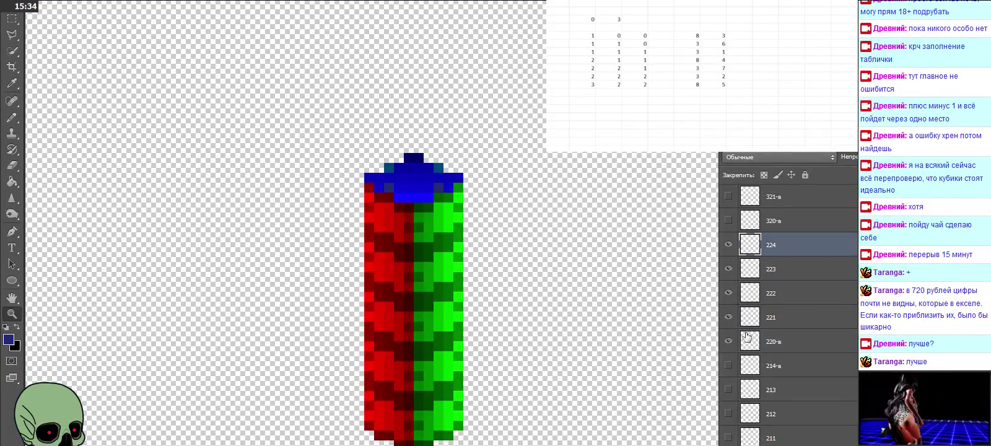
{"action": "left_click_drag", "start_coordinate": [728, 342], "coordinate": [730, 292]}
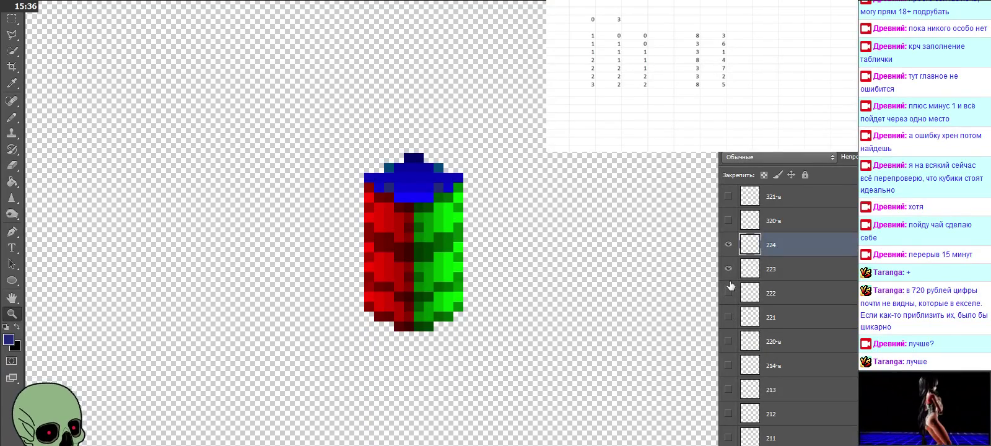
{"action": "left_click", "coordinate": [729, 271]}
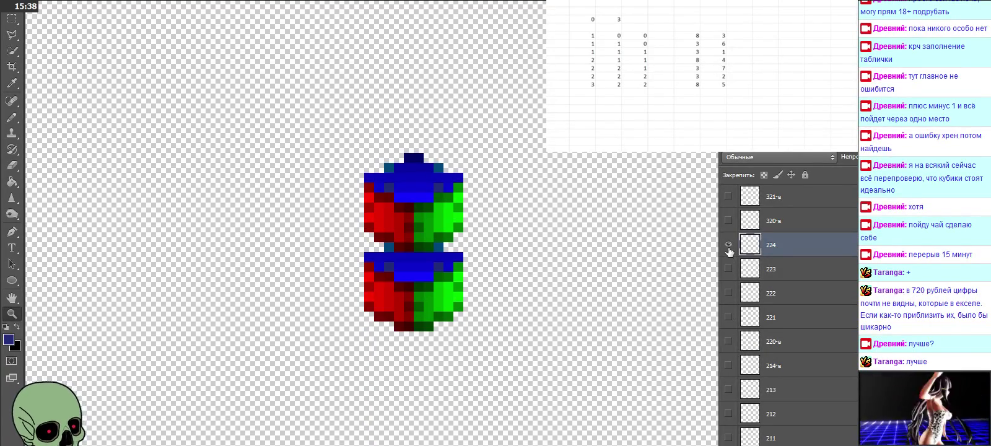
Place a copied cube on top of the 220-в–224 stack and name its layer 225-в
{"action": "key", "text": "ctrl+j"}
{"action": "mouse_move", "coordinate": [439, 225]}
{"action": "left_mouse_down"}
{"action": "mouse_move", "coordinate": [439, 165]}
{"action": "mouse_move", "coordinate": [439, 175]}
{"action": "left_mouse_up"}
{"action": "double_click", "coordinate": [782, 247]}
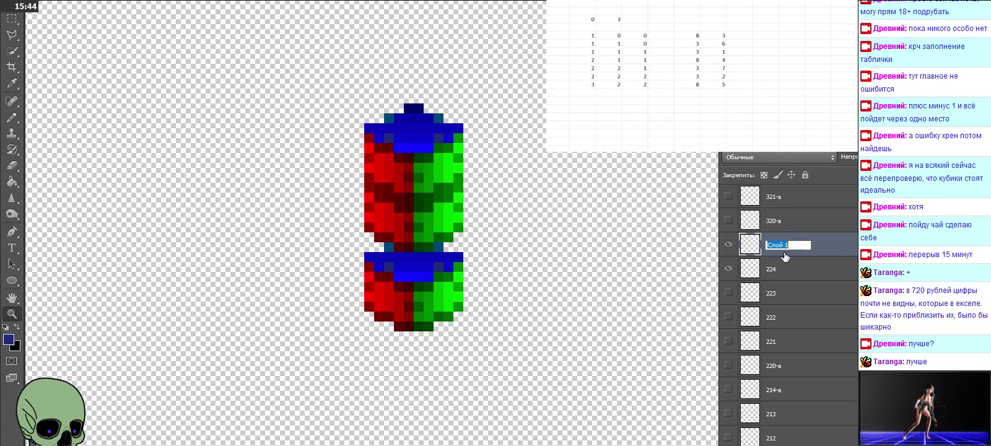
{"action": "type", "text": "225-в"}
{"action": "left_click", "coordinate": [784, 261]}
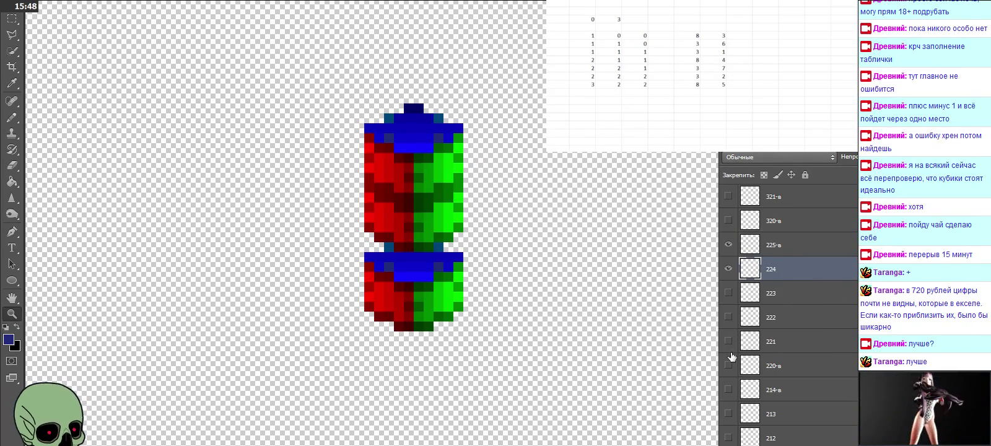
Show layers 220-в–223 to check the full column, then hide layers 220-в through 225-в
{"action": "left_click", "coordinate": [729, 364]}
{"action": "left_click", "coordinate": [729, 341]}
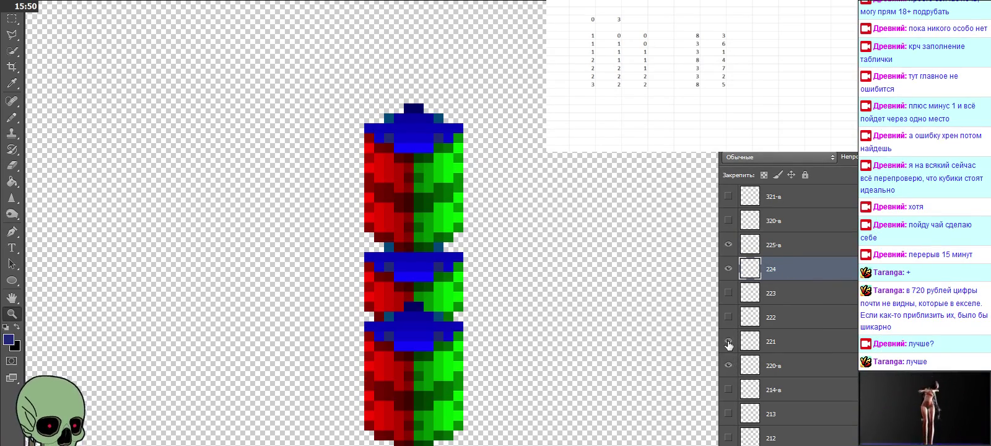
{"action": "left_click", "coordinate": [728, 317]}
{"action": "left_click", "coordinate": [728, 293]}
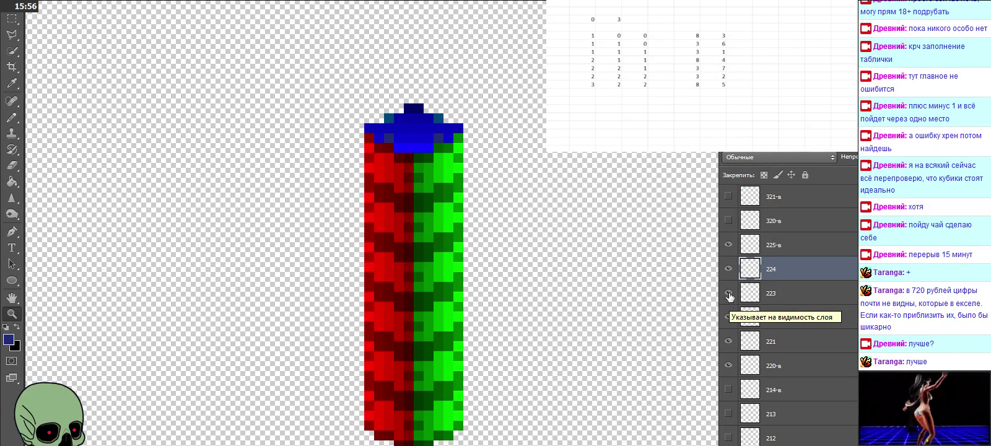
{"action": "left_click_drag", "start_coordinate": [728, 244], "coordinate": [728, 268]}
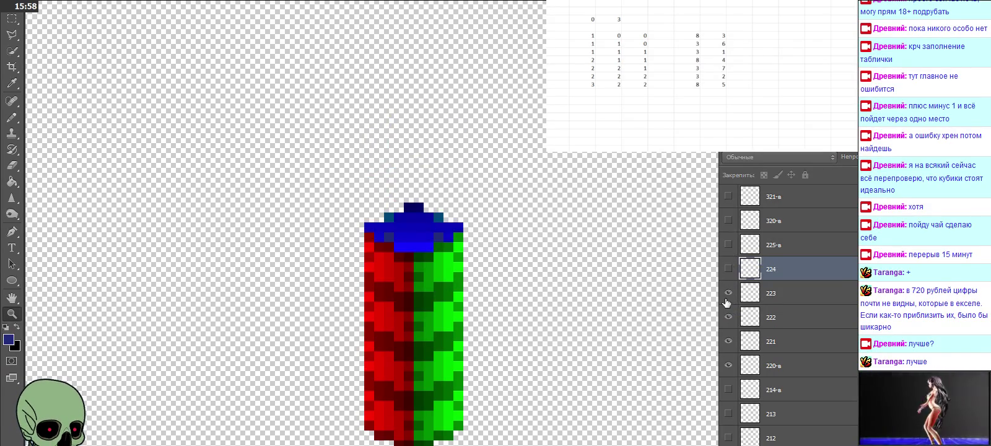
{"action": "left_click_drag", "start_coordinate": [727, 301], "coordinate": [728, 365]}
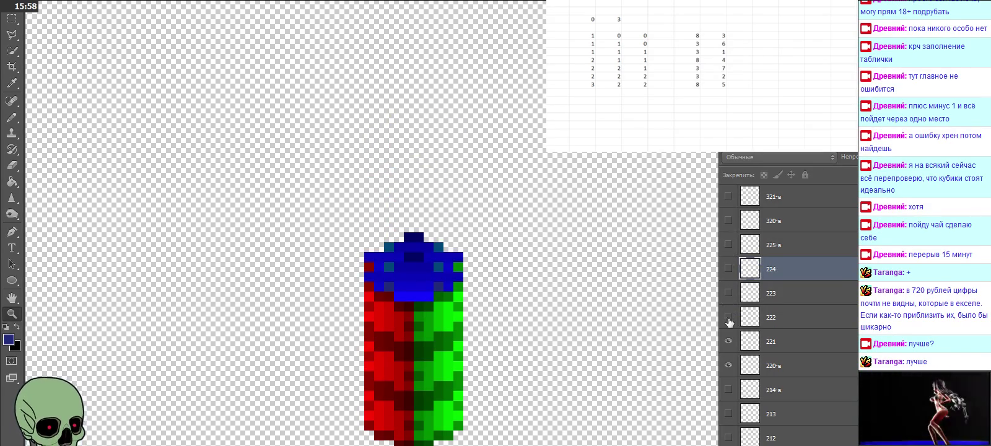
{"action": "left_click", "coordinate": [776, 254]}
{"action": "left_click", "coordinate": [776, 221]}
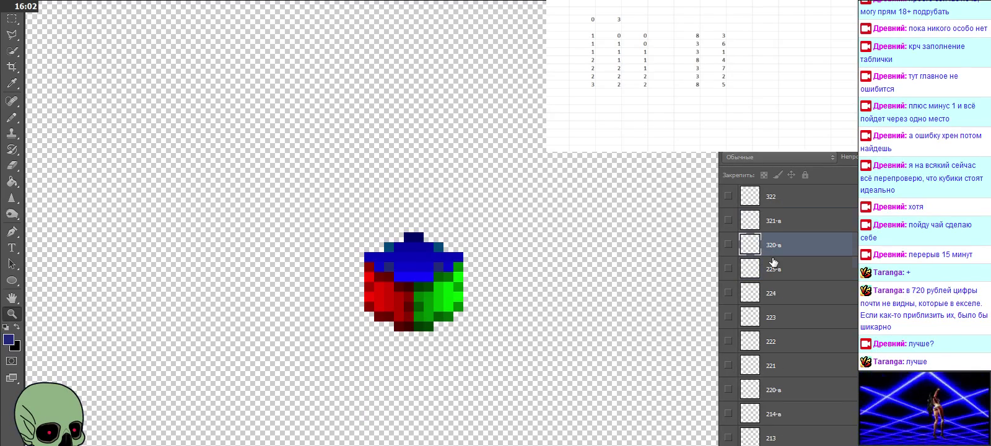
Show layers 320-в through 325-в to check the column, then hide them all again
{"action": "scroll", "coordinate": [774, 260], "scroll_direction": "up", "scroll_amount": 3}
{"action": "left_click", "coordinate": [728, 293]}
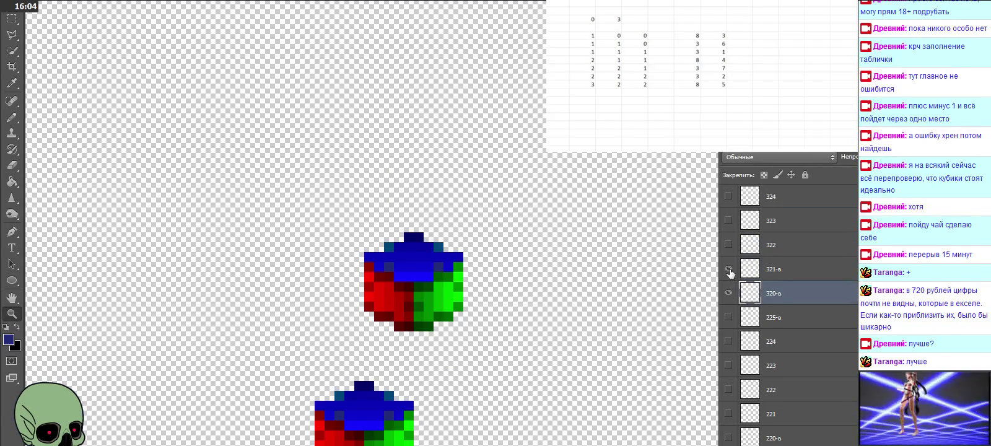
{"action": "left_click", "coordinate": [728, 273]}
{"action": "left_click", "coordinate": [728, 244]}
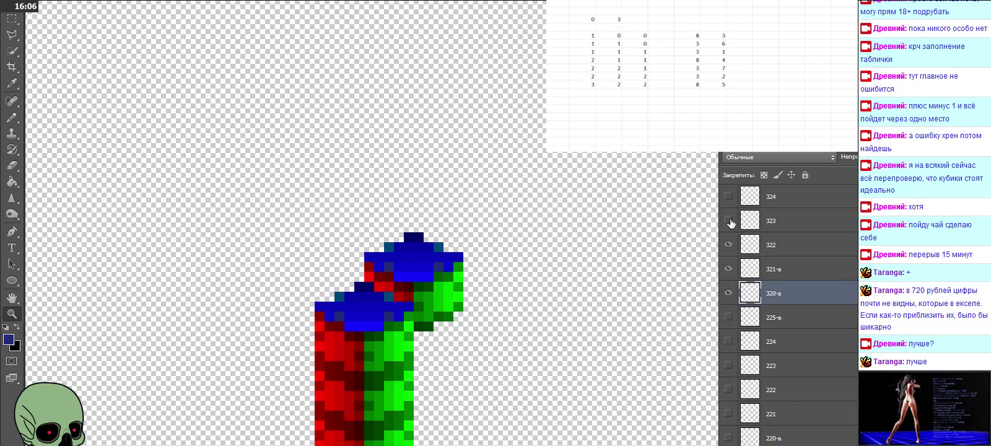
{"action": "left_click", "coordinate": [728, 220]}
{"action": "scroll", "coordinate": [746, 266], "scroll_direction": "up", "scroll_amount": 2}
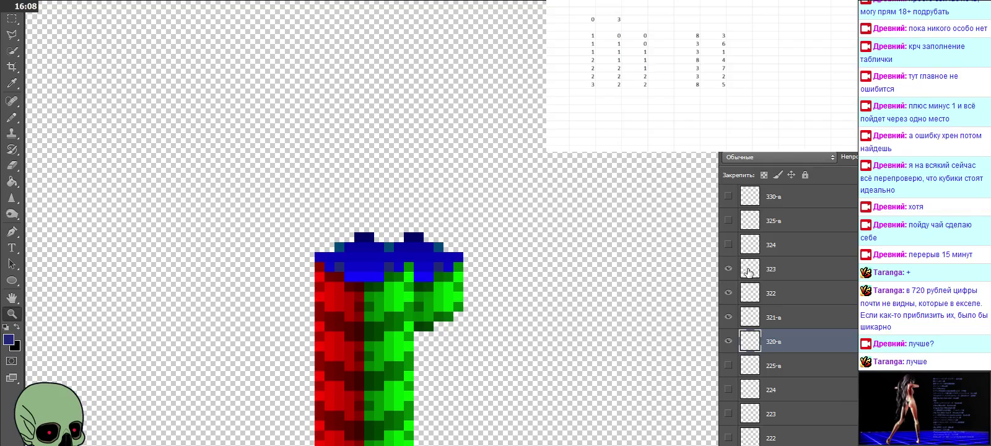
{"action": "left_click", "coordinate": [729, 244]}
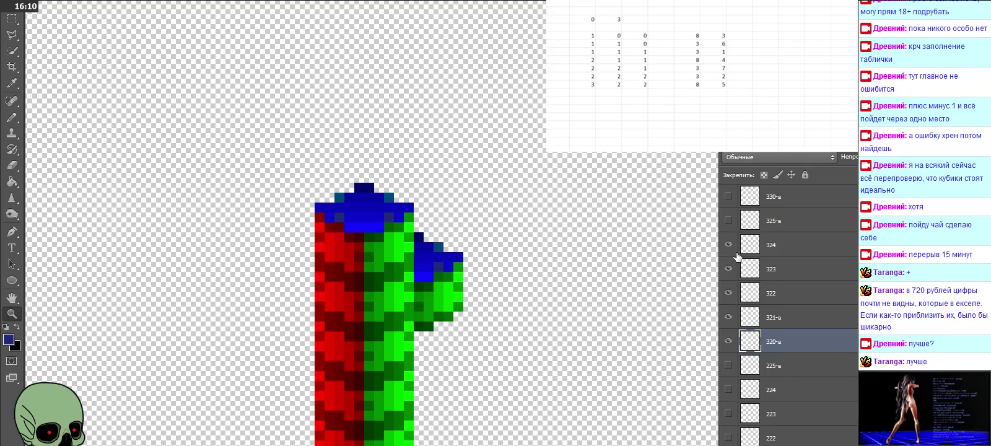
{"action": "scroll", "coordinate": [736, 256], "scroll_direction": "up", "scroll_amount": 1}
{"action": "left_click", "coordinate": [729, 245]}
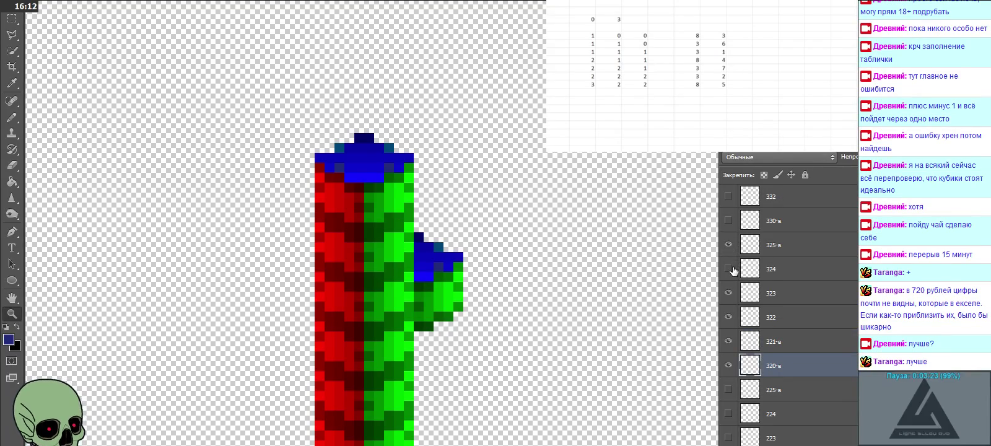
{"action": "left_click", "coordinate": [729, 268]}
{"action": "left_click_drag", "start_coordinate": [729, 294], "coordinate": [733, 366]}
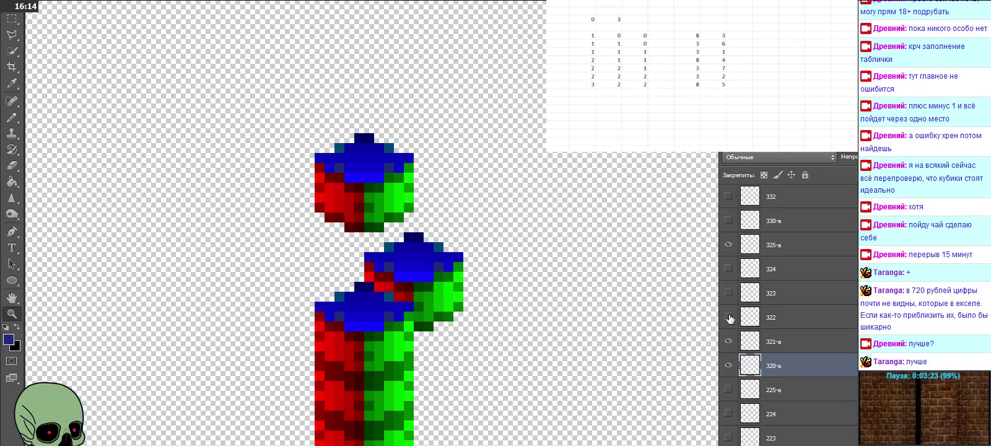
{"action": "left_click", "coordinate": [729, 245]}
Make layer 330-в active and show its cube, briefly toggling layer 332 on and off
{"action": "left_click", "coordinate": [776, 248]}
{"action": "left_click", "coordinate": [776, 220]}
{"action": "scroll", "coordinate": [785, 292], "scroll_direction": "up", "scroll_amount": 3}
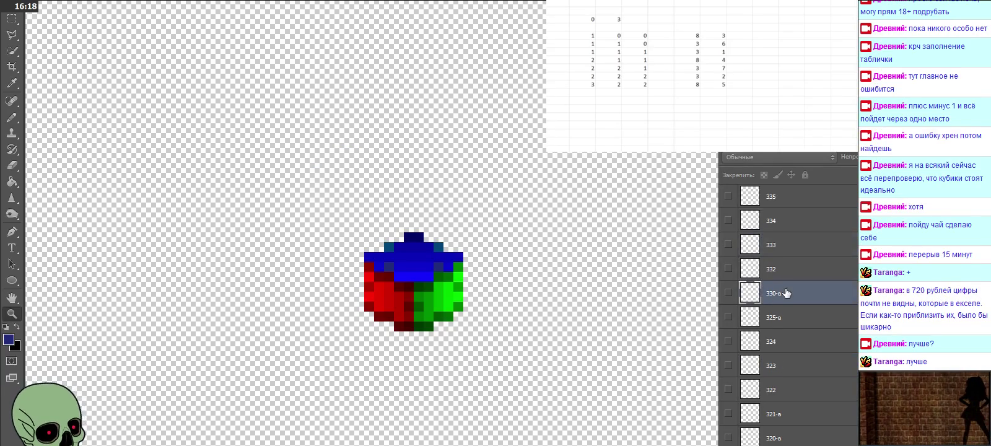
{"action": "scroll", "coordinate": [785, 292], "scroll_direction": "up", "scroll_amount": 1}
{"action": "left_click", "coordinate": [728, 318]}
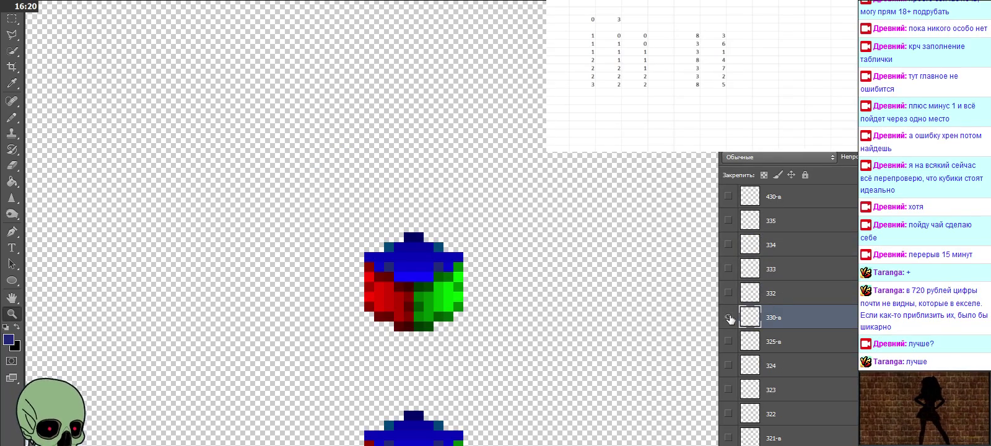
{"action": "left_click", "coordinate": [728, 293]}
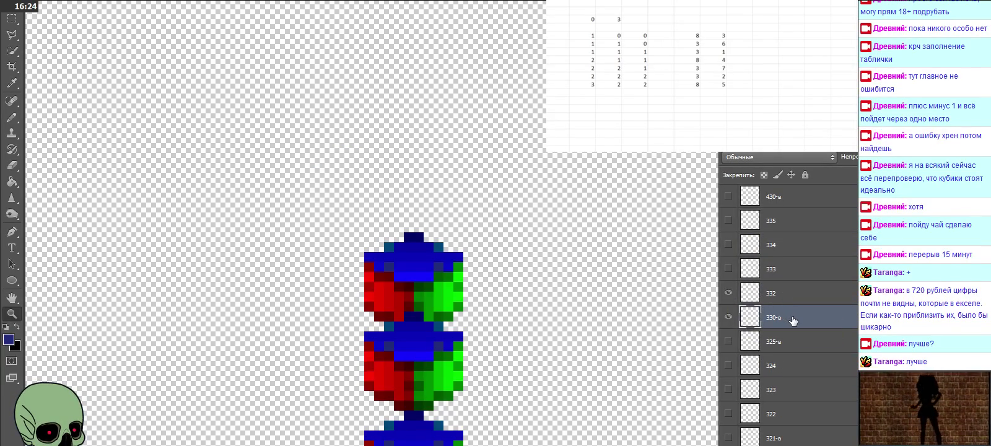
{"action": "left_click", "coordinate": [728, 293]}
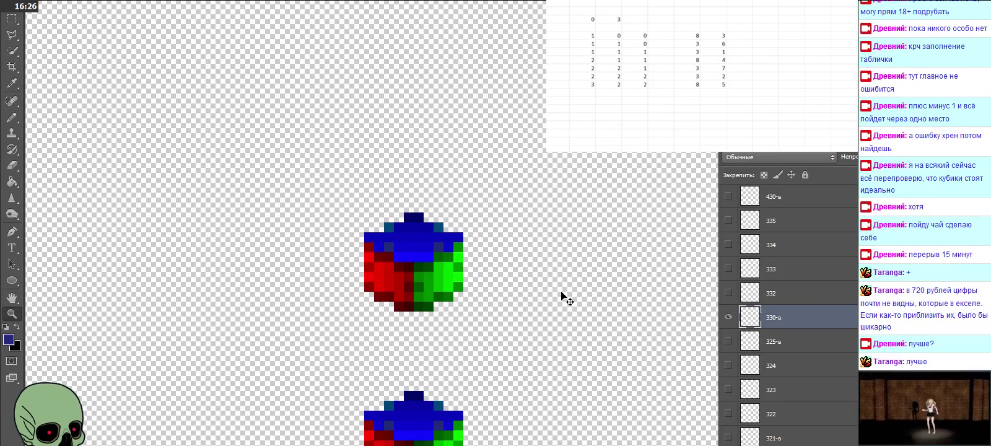
Paste a cube copy onto the lower cube as new layer 331-в
{"action": "key", "text": "ctrl+v"}
{"action": "left_click_drag", "start_coordinate": [473, 227], "coordinate": [413, 395]}
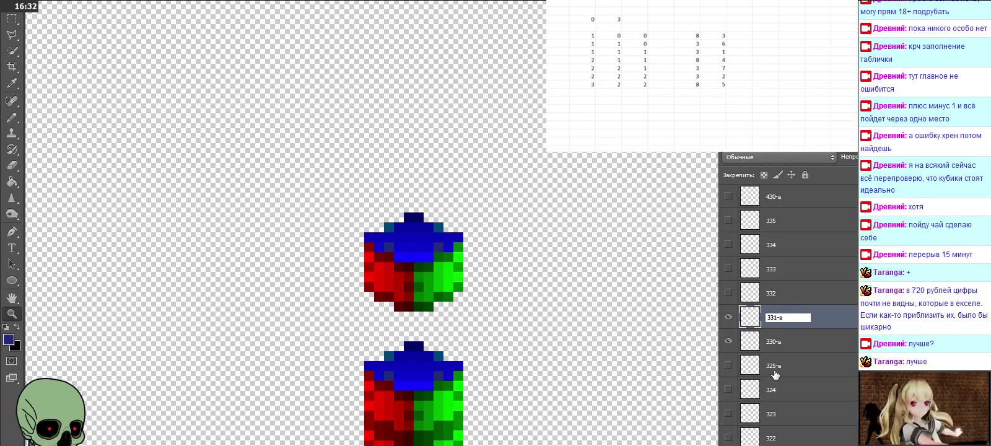
{"action": "left_click", "coordinate": [777, 342]}
{"action": "left_click", "coordinate": [782, 320]}
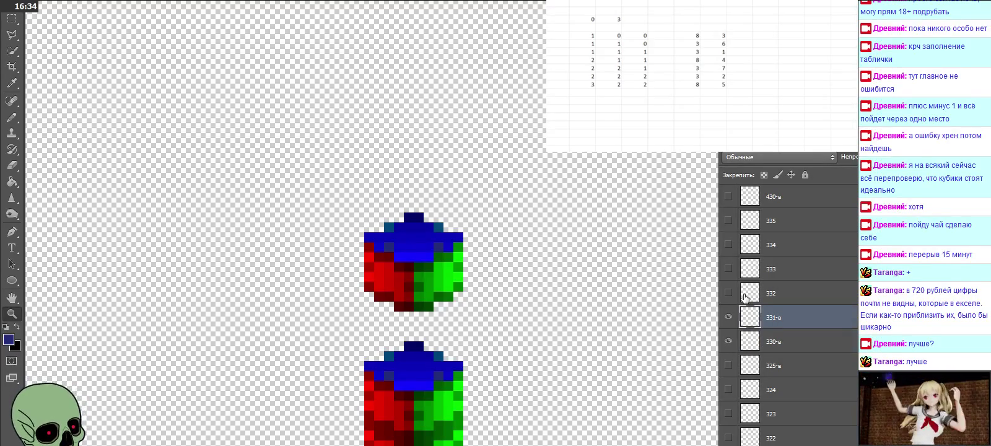
Make cubes 332, 333, 334 and 335 visible again
{"action": "left_click", "coordinate": [728, 293]}
{"action": "left_click", "coordinate": [728, 269]}
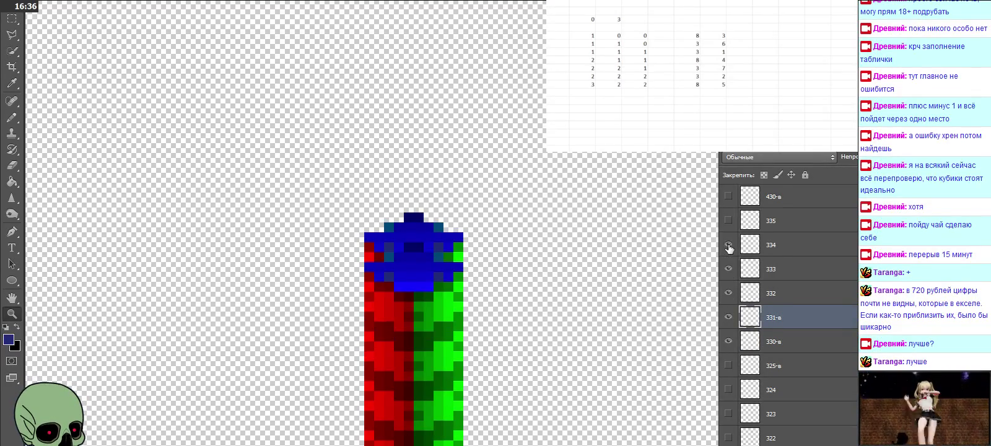
{"action": "left_click", "coordinate": [728, 245]}
{"action": "left_click", "coordinate": [728, 221]}
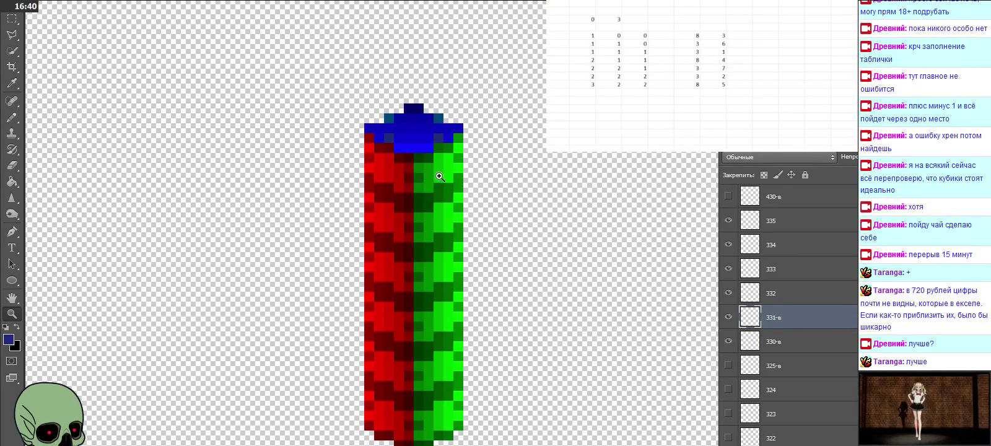
Paste another cube copy at the top of the column above layer 335 for 336-в
{"action": "scroll", "coordinate": [808, 266], "scroll_direction": "up", "scroll_amount": 2}
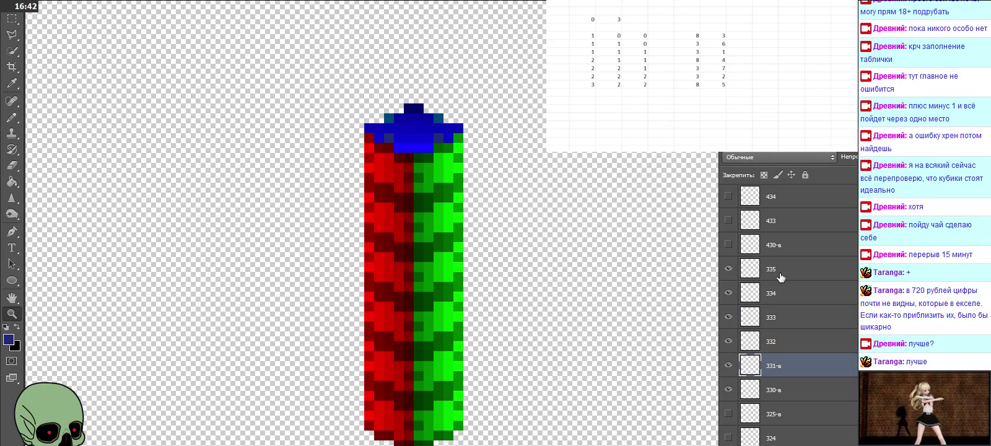
{"action": "left_click", "coordinate": [781, 277]}
{"action": "key", "text": "ctrl+v"}
{"action": "mouse_move", "coordinate": [499, 235]}
{"action": "left_mouse_down"}
{"action": "mouse_move", "coordinate": [431, 89]}
{"action": "mouse_move", "coordinate": [432, 117]}
{"action": "left_mouse_up"}
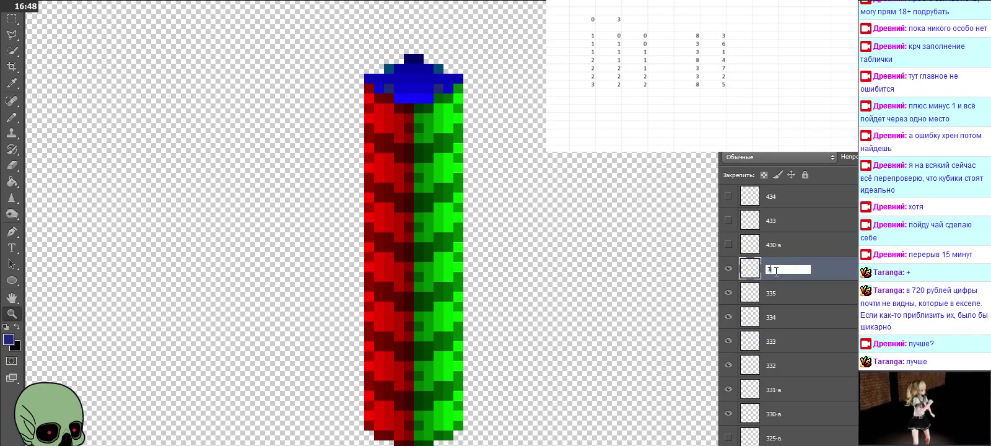
Hide the column's lower cubes and toggle 336-в and 335 to compare their placement
{"action": "left_click", "coordinate": [792, 294]}
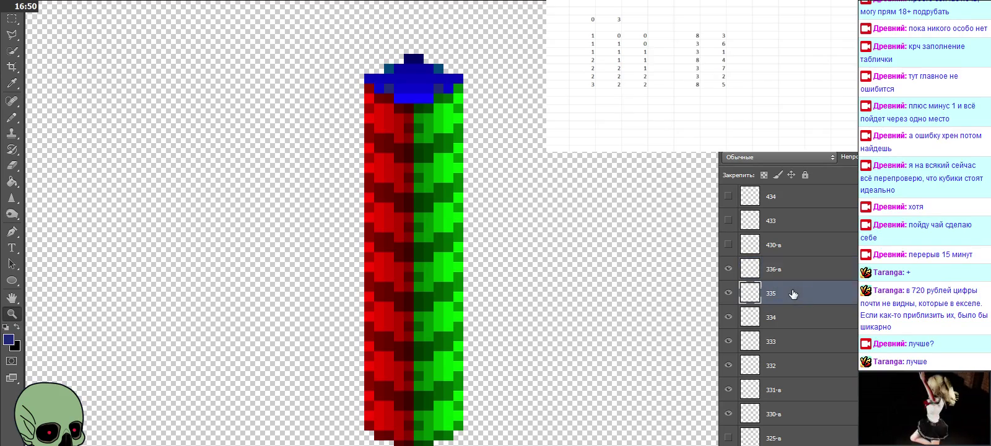
{"action": "left_click", "coordinate": [729, 389]}
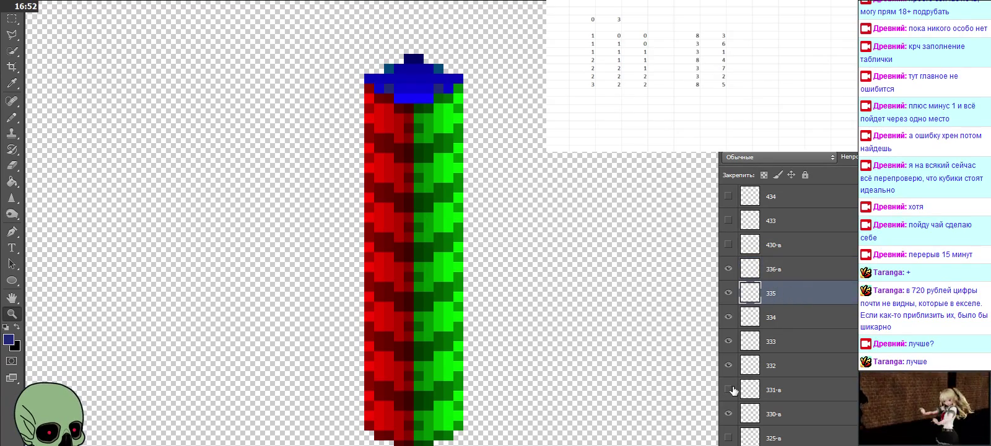
{"action": "left_click_drag", "start_coordinate": [731, 412], "coordinate": [729, 292]}
{"action": "left_click", "coordinate": [728, 268]}
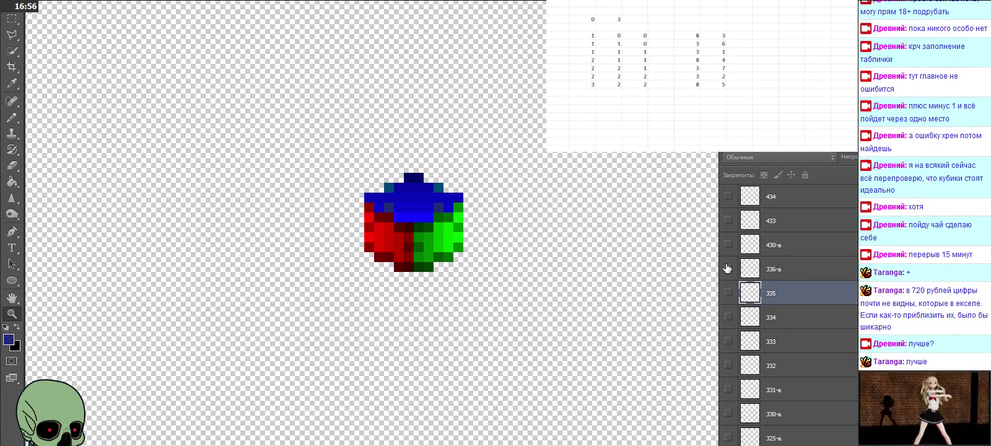
{"action": "left_click", "coordinate": [728, 269]}
{"action": "left_click", "coordinate": [730, 292]}
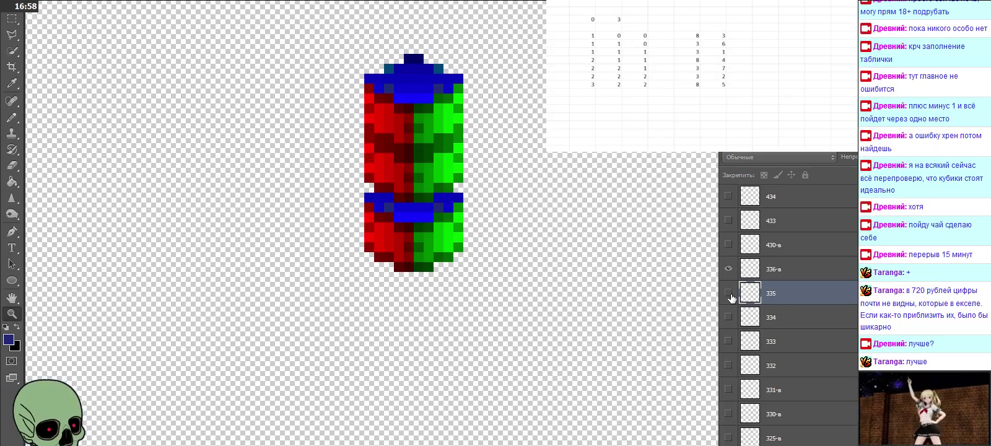
{"action": "left_click", "coordinate": [730, 292]}
{"action": "left_click", "coordinate": [728, 268]}
Toggle cubes 334, 333, 332 and 331-в to check alignment, leaving them hidden and 430-в selected
{"action": "left_click", "coordinate": [729, 317]}
{"action": "left_click", "coordinate": [731, 318]}
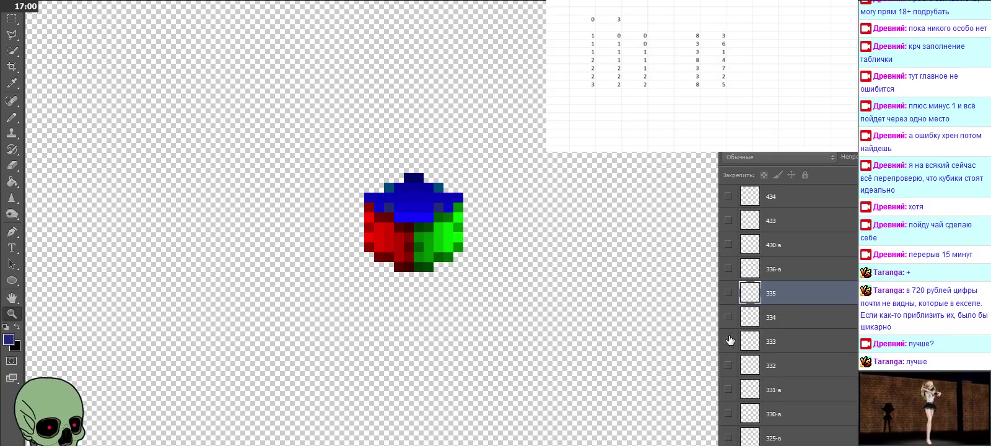
{"action": "left_click", "coordinate": [729, 342]}
{"action": "left_click", "coordinate": [728, 365]}
{"action": "left_click", "coordinate": [728, 366]}
{"action": "left_click", "coordinate": [730, 390]}
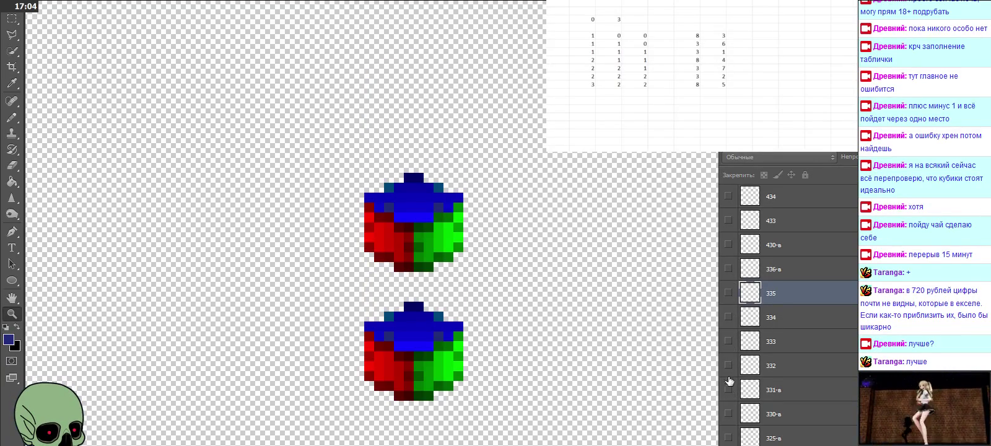
{"action": "left_click", "coordinate": [728, 388]}
{"action": "left_click", "coordinate": [729, 366]}
{"action": "left_click", "coordinate": [728, 365]}
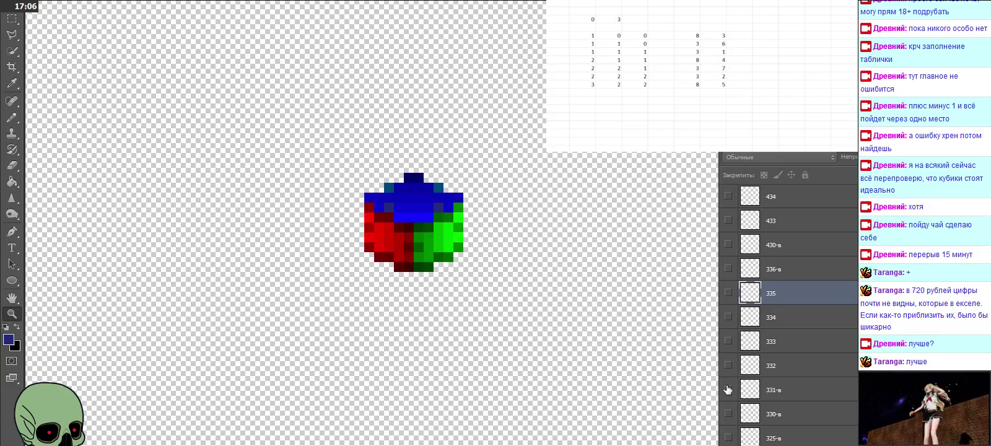
{"action": "left_click", "coordinate": [793, 278]}
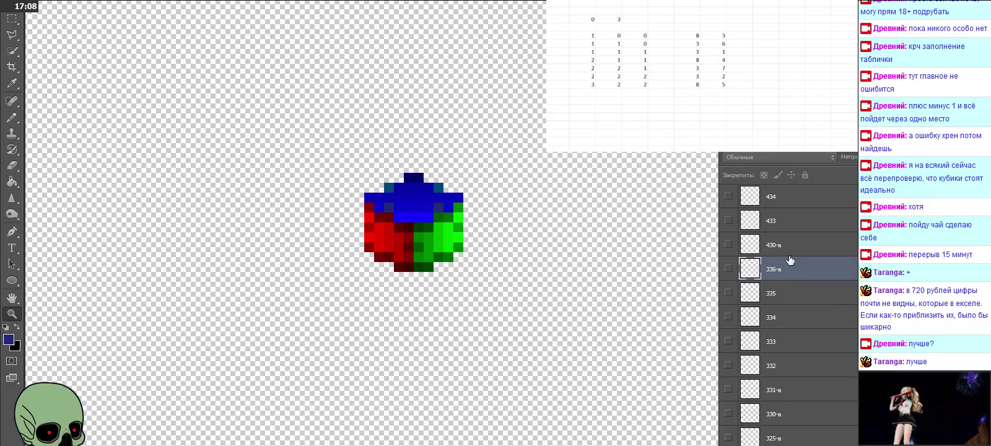
{"action": "left_click", "coordinate": [787, 246]}
Show the 430-в cube and place a pasted copy of it on the lower cube
{"action": "scroll", "coordinate": [797, 303], "scroll_direction": "up", "scroll_amount": 1}
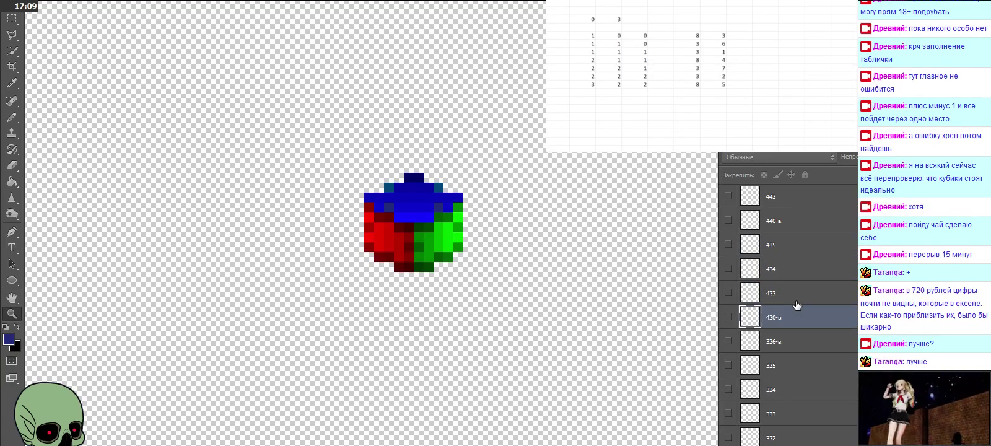
{"action": "left_click", "coordinate": [728, 317]}
{"action": "key", "text": "ctrl+v"}
{"action": "key", "text": "Right"}
{"action": "key", "text": "Right"}
{"action": "key", "text": "Right"}
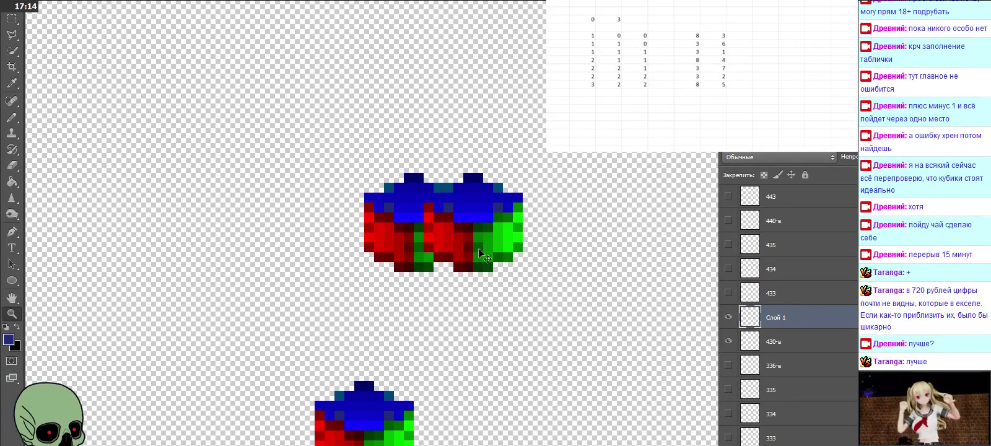
{"action": "left_click_drag", "start_coordinate": [480, 255], "coordinate": [390, 402]}
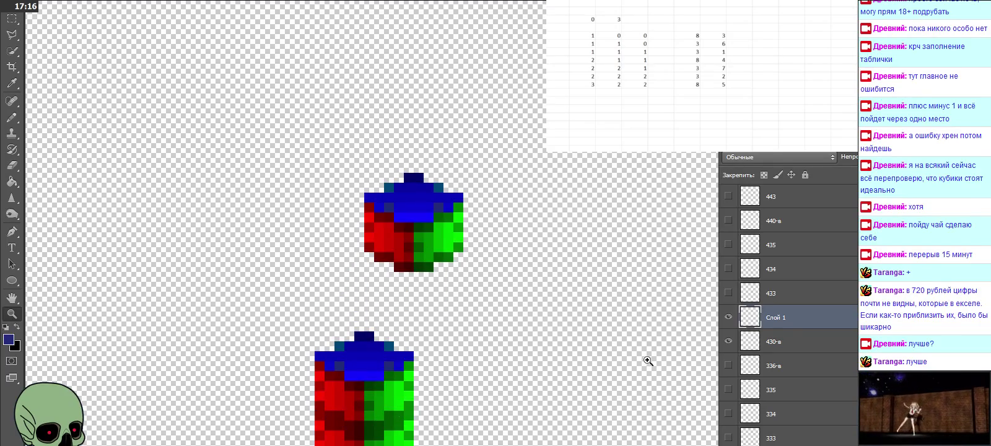
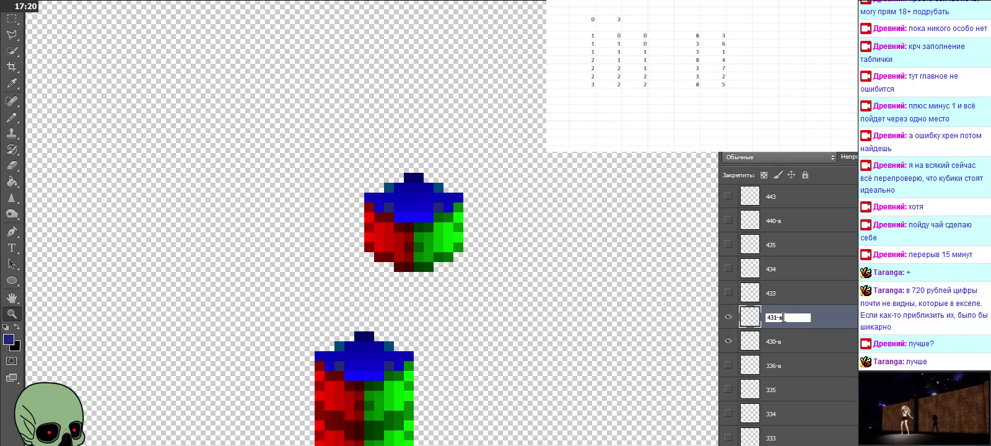
Name the layer 431-в, then paste a cube copy onto the column and name it 432-в
{"action": "key", "text": "Return"}
{"action": "key", "text": "ctrl+v"}
{"action": "mouse_move", "coordinate": [462, 280]}
{"action": "left_mouse_down"}
{"action": "mouse_move", "coordinate": [350, 304]}
{"action": "mouse_move", "coordinate": [372, 349]}
{"action": "left_mouse_up"}
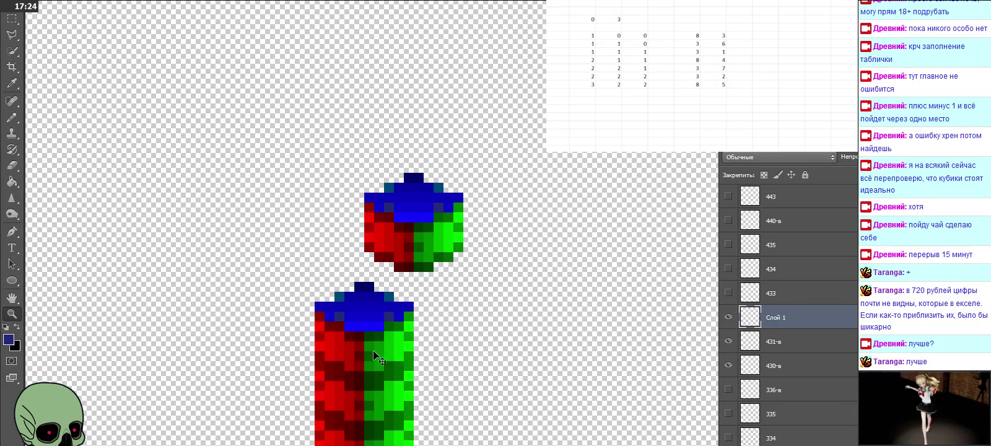
{"action": "double_click", "coordinate": [776, 317]}
{"action": "type", "text": "432"}
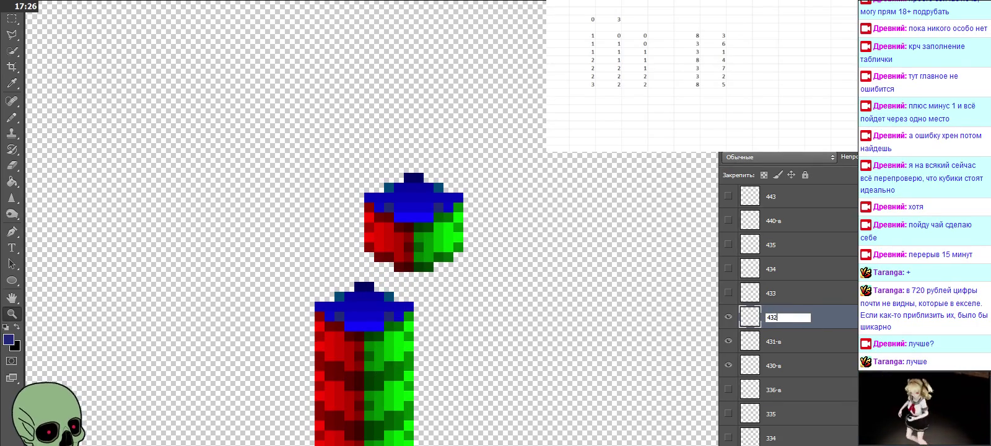
{"action": "type", "text": "-в"}
{"action": "key", "text": "Return"}
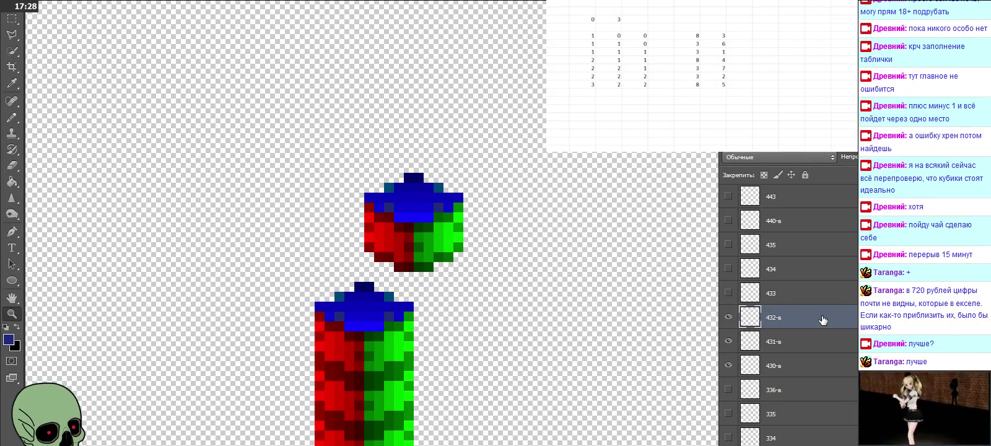
Show layers 433–435 and paste a cube copy on top of the column as layer 436-в
{"action": "left_click", "coordinate": [729, 293]}
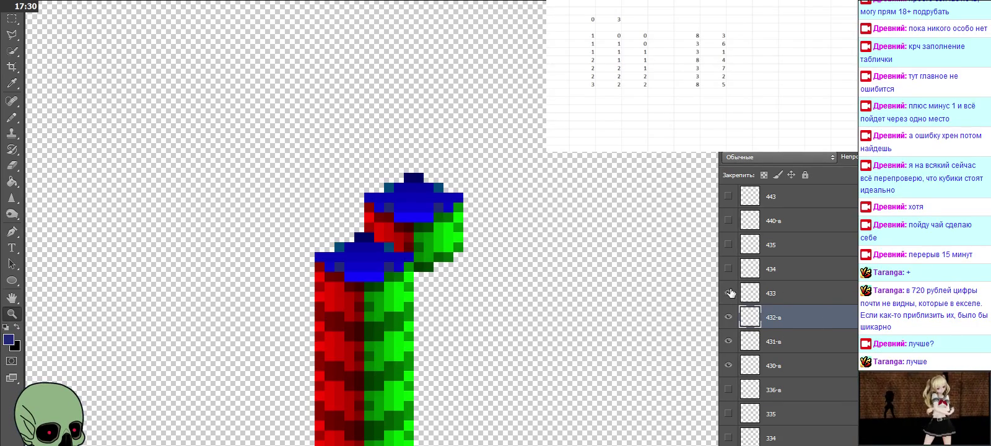
{"action": "left_click", "coordinate": [729, 269]}
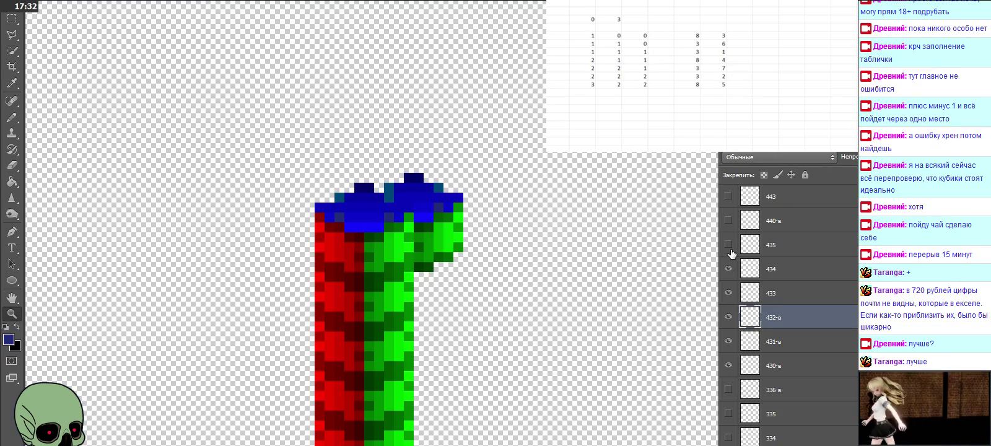
{"action": "left_click", "coordinate": [729, 244]}
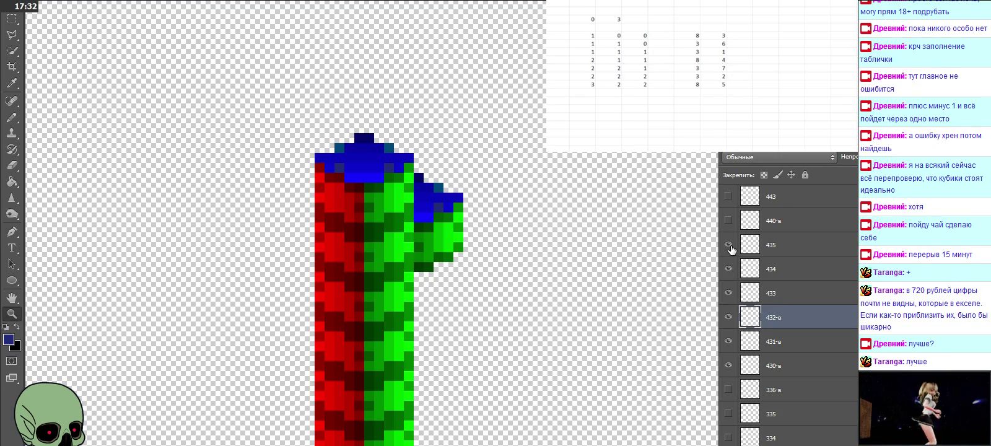
{"action": "left_click", "coordinate": [771, 248]}
{"action": "key", "text": "ctrl+v"}
{"action": "mouse_move", "coordinate": [557, 230]}
{"action": "left_mouse_down"}
{"action": "mouse_move", "coordinate": [374, 107]}
{"action": "mouse_move", "coordinate": [373, 132]}
{"action": "left_mouse_up"}
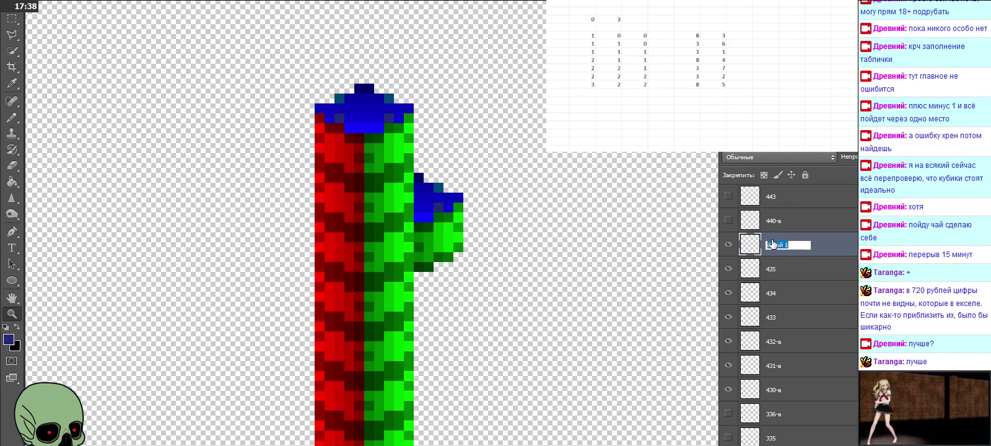
{"action": "type", "text": "436-в"}
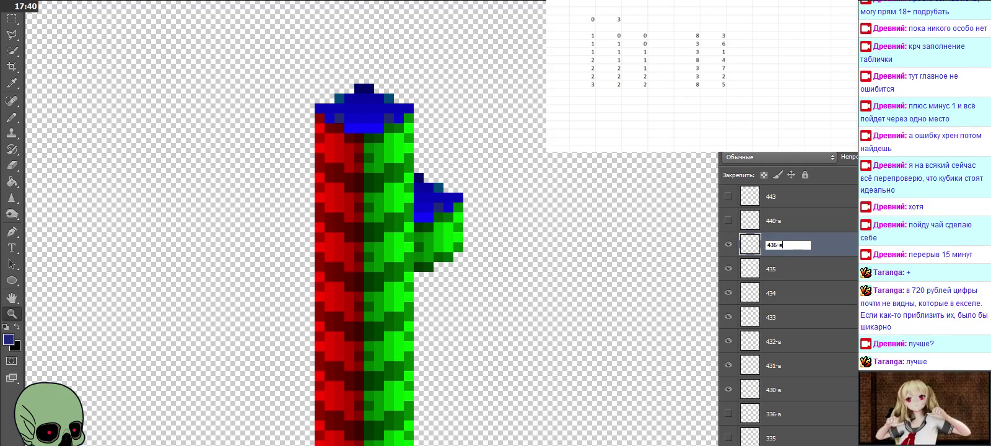
{"action": "left_click", "coordinate": [772, 273]}
{"action": "left_click", "coordinate": [778, 248]}
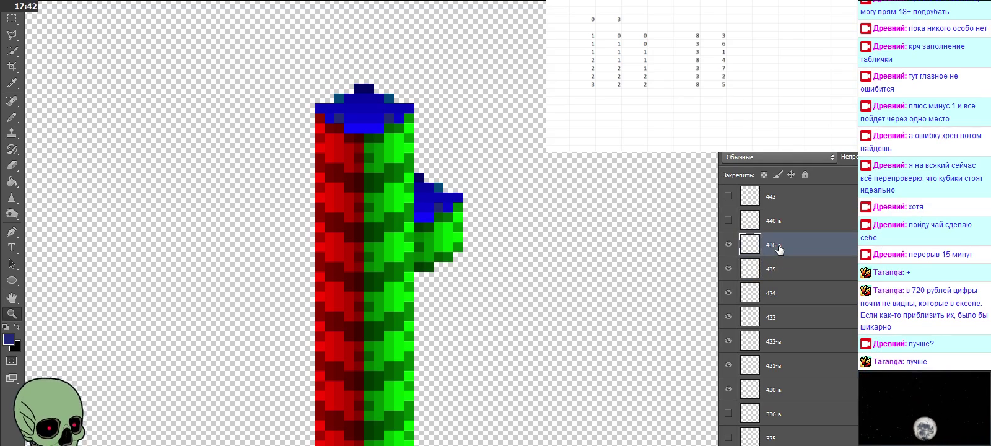
Toggle the cube layers' visibility to check the stack, then hide layers 430-в through 436-в
{"action": "left_click", "coordinate": [728, 292]}
{"action": "left_click", "coordinate": [728, 268]}
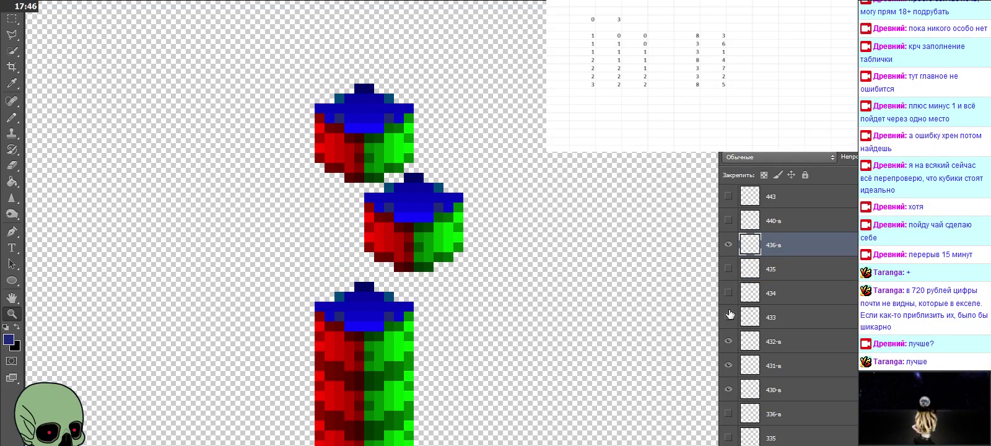
{"action": "left_click", "coordinate": [728, 268]}
{"action": "left_click", "coordinate": [729, 268]}
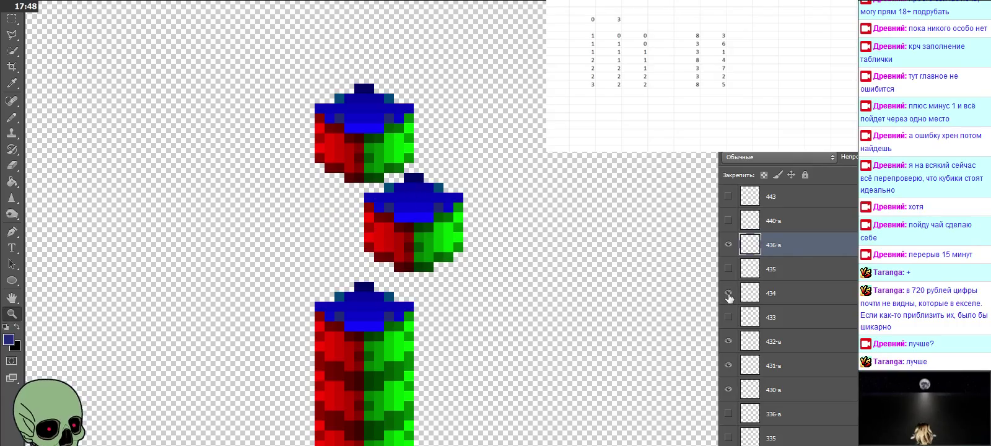
{"action": "left_click", "coordinate": [728, 292]}
{"action": "left_click", "coordinate": [728, 292]}
{"action": "left_click", "coordinate": [728, 317]}
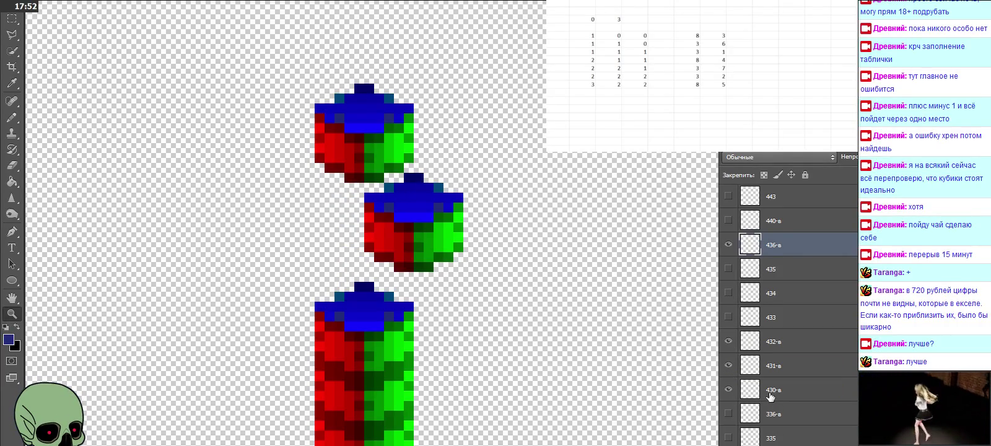
{"action": "left_click_drag", "start_coordinate": [728, 317], "coordinate": [728, 268]}
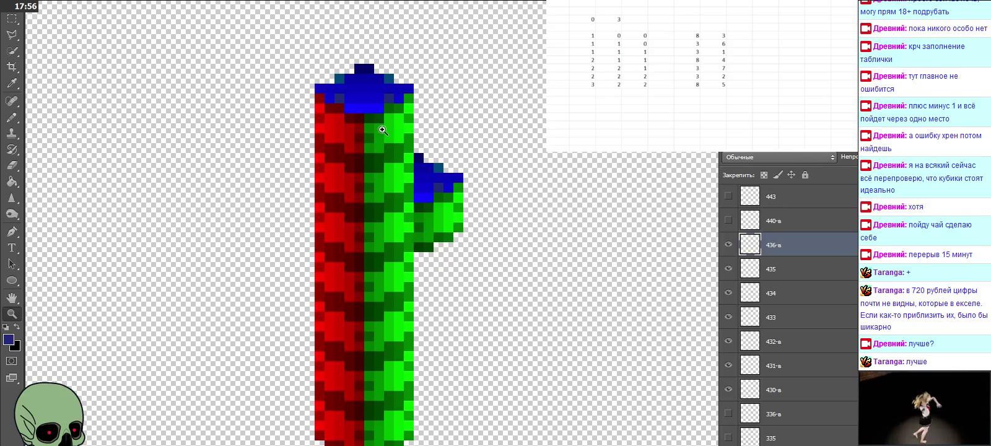
{"action": "left_click_drag", "start_coordinate": [728, 244], "coordinate": [732, 373]}
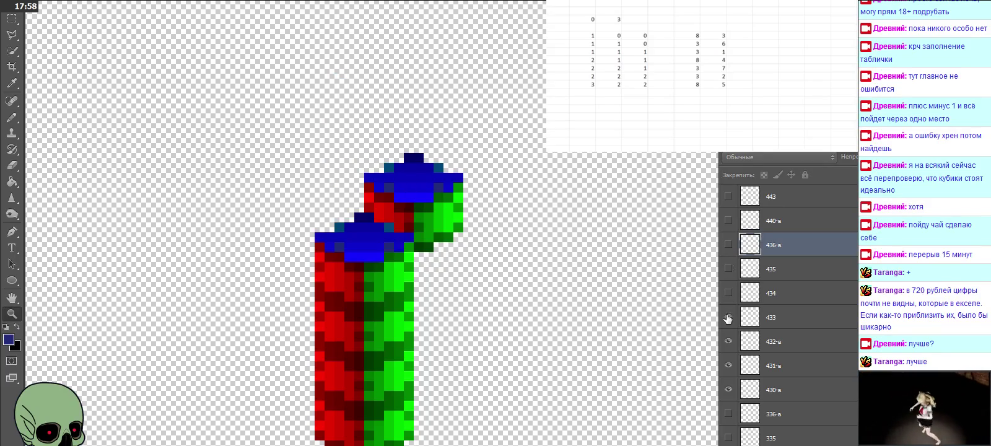
{"action": "left_click", "coordinate": [728, 389]}
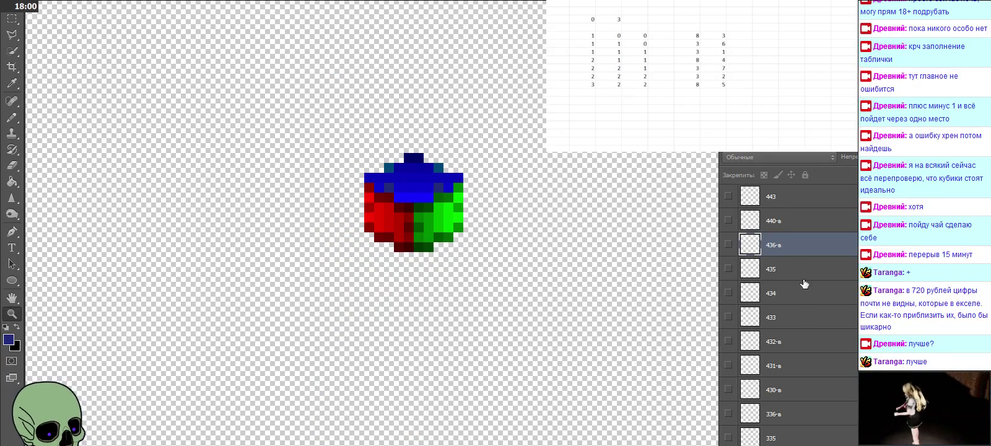
Show layer 440-в and stack two cube copies onto the lower cubes, naming the first 441-в
{"action": "left_click", "coordinate": [774, 221]}
{"action": "scroll", "coordinate": [774, 298], "scroll_direction": "up", "scroll_amount": 2}
{"action": "scroll", "coordinate": [776, 313], "scroll_direction": "up", "scroll_amount": 2}
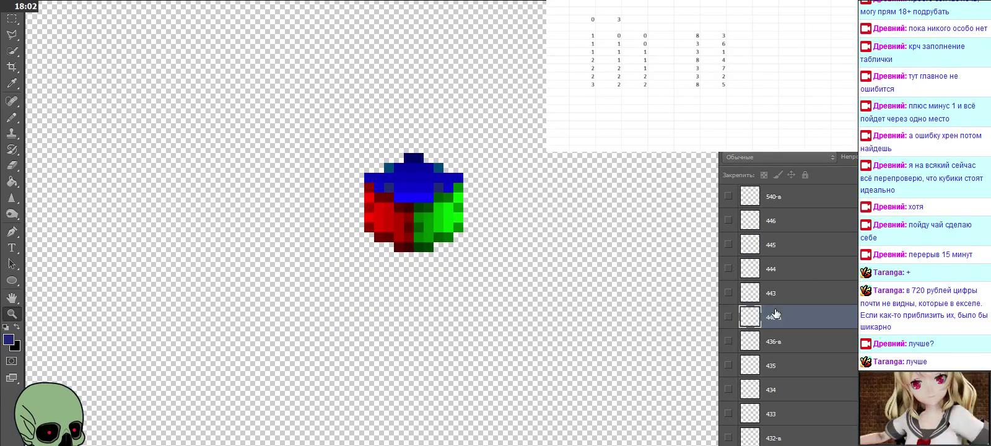
{"action": "left_click", "coordinate": [728, 316]}
{"action": "scroll", "coordinate": [535, 283], "scroll_direction": "down", "scroll_amount": 1}
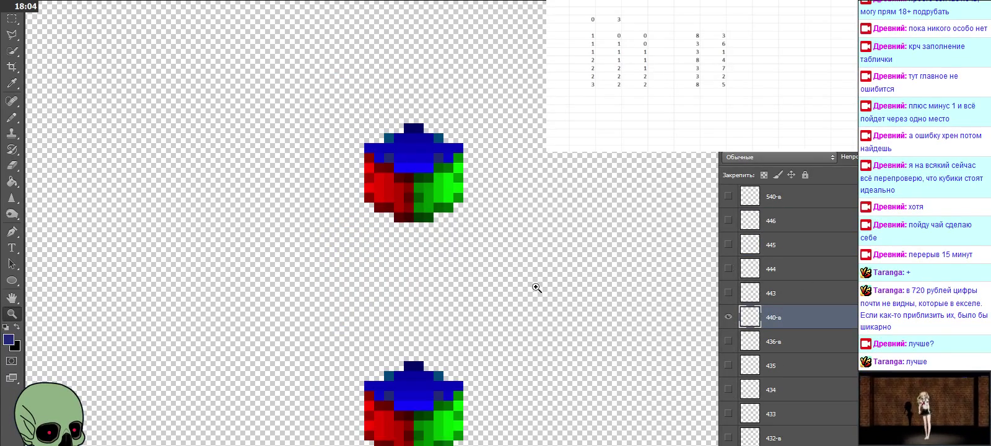
{"action": "scroll", "coordinate": [536, 288], "scroll_direction": "down", "scroll_amount": 2}
{"action": "key", "text": "ctrl+v"}
{"action": "left_click_drag", "start_coordinate": [480, 239], "coordinate": [421, 329]}
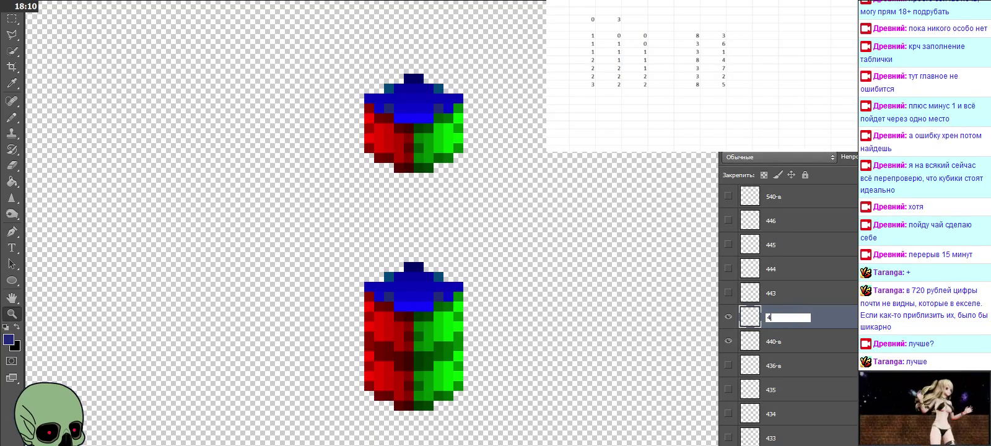
{"action": "type", "text": "41-в"}
{"action": "key", "text": "Return"}
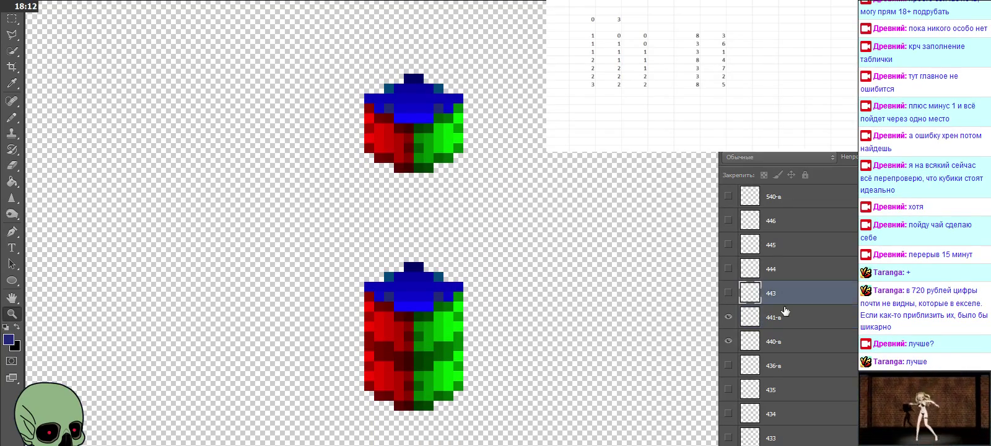
{"action": "key", "text": "ctrl+v"}
{"action": "mouse_move", "coordinate": [465, 236]}
{"action": "left_mouse_down"}
{"action": "mouse_move", "coordinate": [403, 263]}
{"action": "mouse_move", "coordinate": [402, 273]}
{"action": "left_mouse_up"}
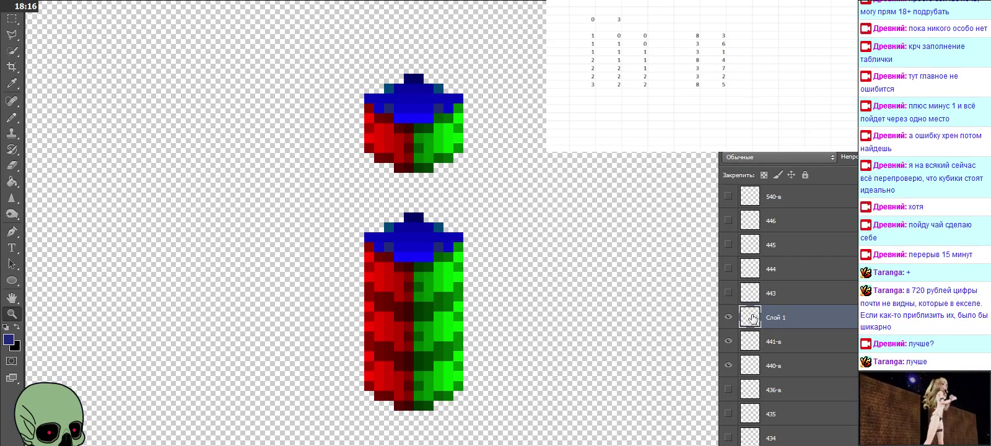
{"action": "double_click", "coordinate": [777, 318]}
{"action": "type", "text": "442-в"}
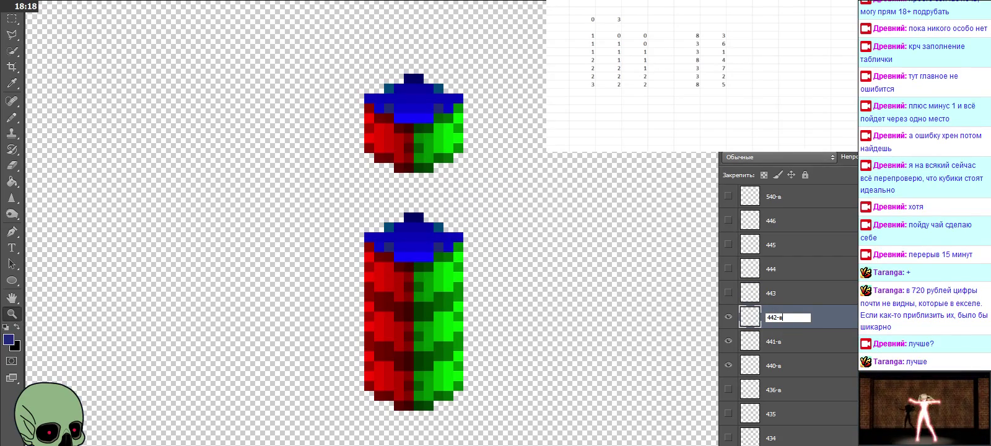
{"action": "left_click", "coordinate": [793, 342]}
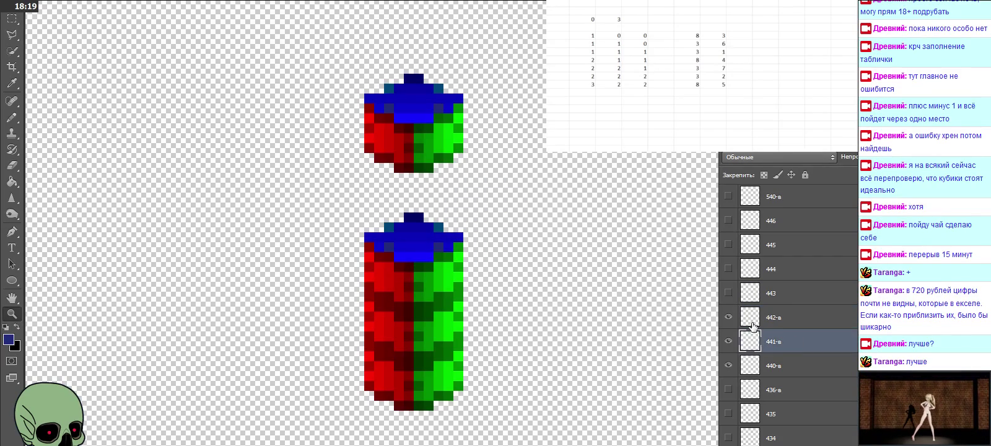
Show layers 443–446 and paste a cube copy on top of the column as layer 447-в
{"action": "left_click", "coordinate": [728, 293]}
{"action": "left_click", "coordinate": [729, 270]}
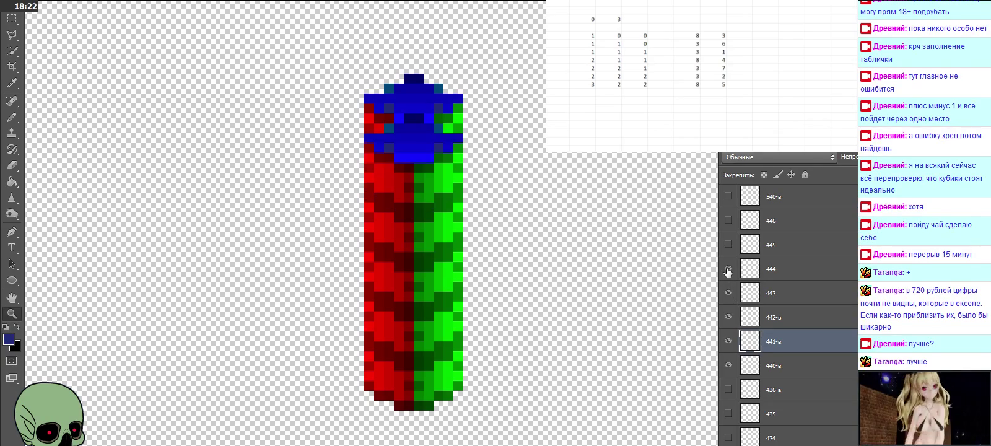
{"action": "left_click", "coordinate": [728, 245]}
{"action": "left_click", "coordinate": [728, 221]}
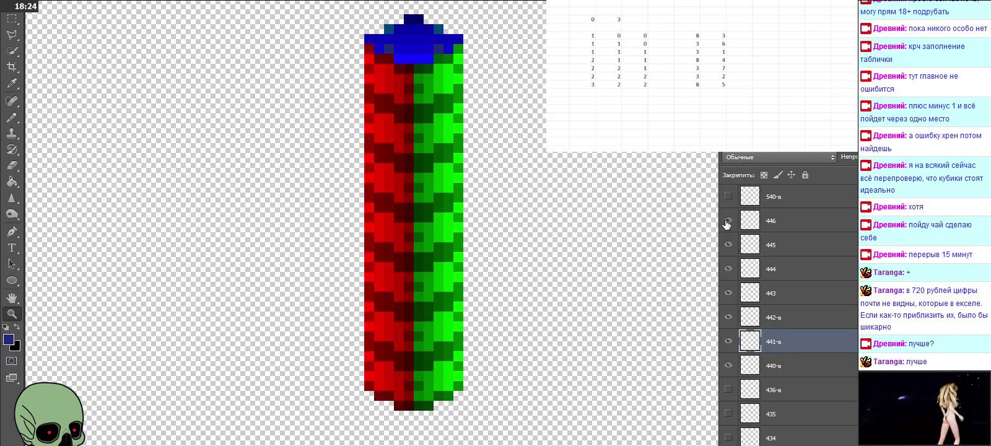
{"action": "left_click", "coordinate": [793, 221]}
{"action": "scroll", "coordinate": [514, 252], "scroll_direction": "up", "scroll_amount": 3}
{"action": "scroll", "coordinate": [514, 252], "scroll_direction": "up", "scroll_amount": 1}
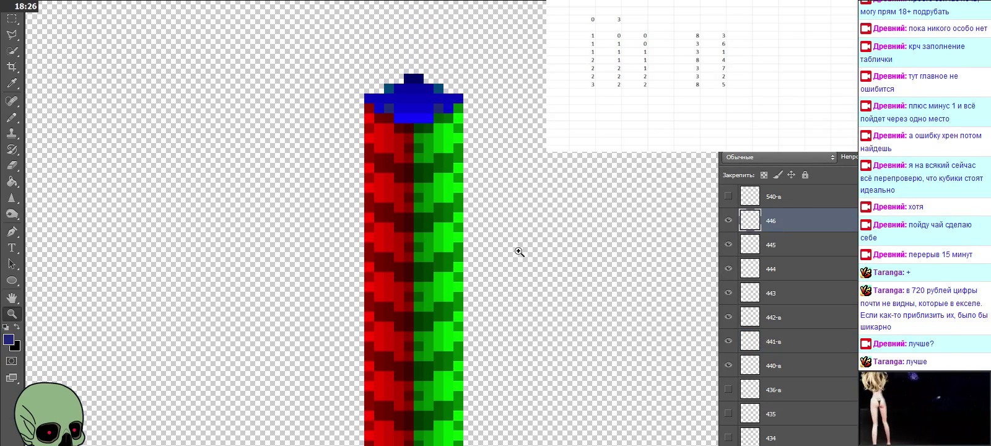
{"action": "key", "text": "ctrl+v"}
{"action": "left_click_drag", "start_coordinate": [486, 258], "coordinate": [427, 98]}
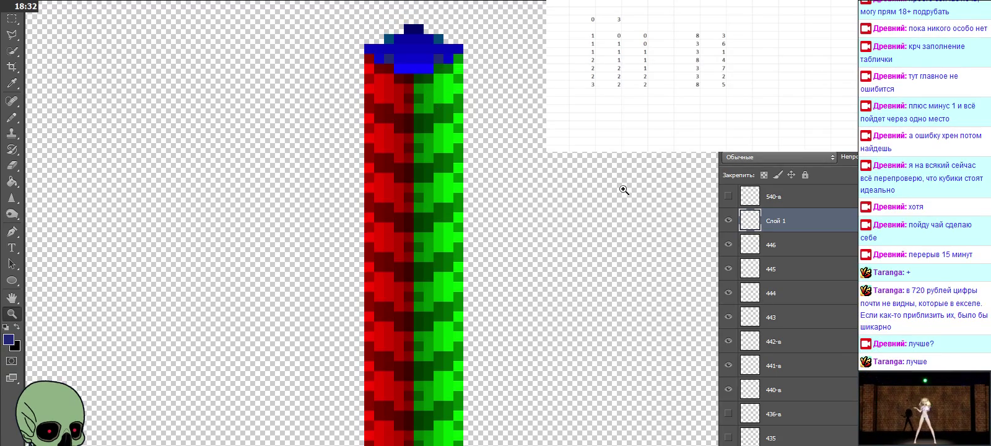
{"action": "double_click", "coordinate": [774, 220]}
{"action": "type", "text": "447-в"}
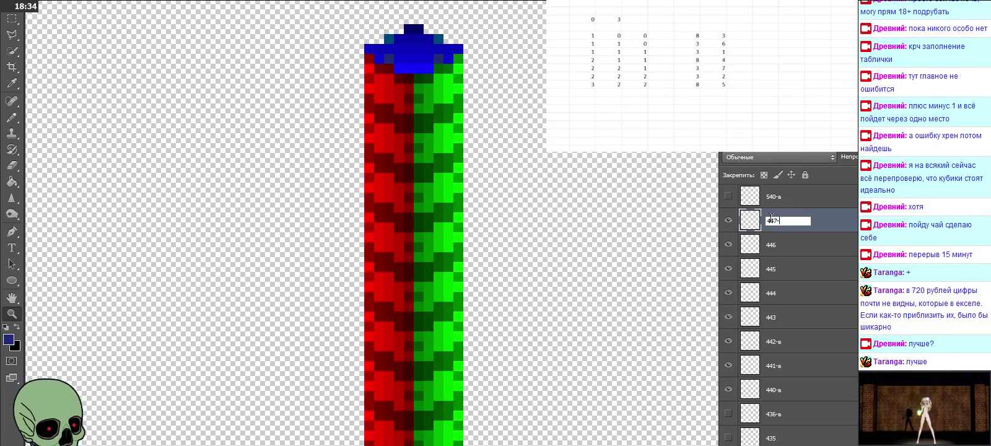
{"action": "key", "text": "Return"}
{"action": "left_click", "coordinate": [773, 248]}
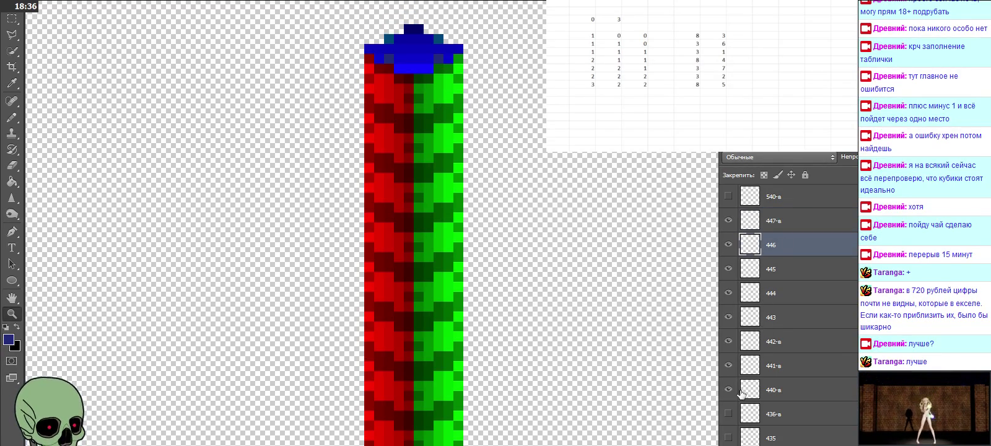
Hide layers 440-в–442-в and 447-в, then preview and re-hide each cube from 442-в to 447-в
{"action": "left_click_drag", "start_coordinate": [728, 389], "coordinate": [728, 240]}
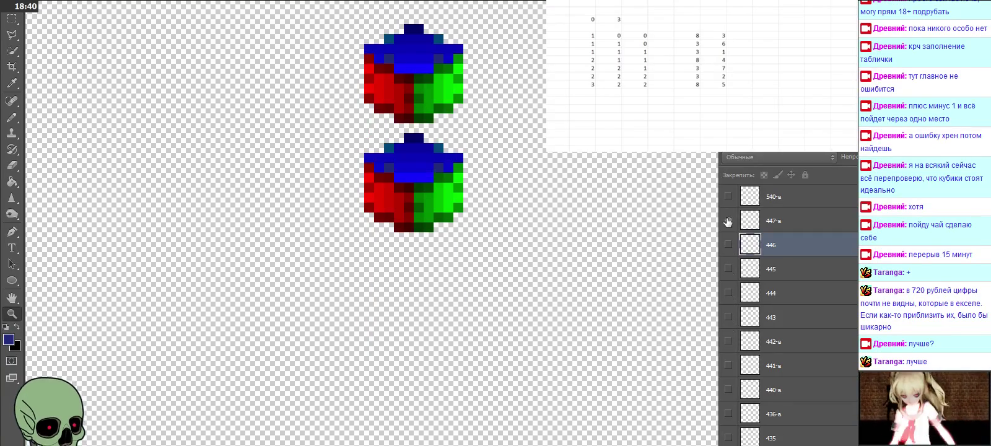
{"action": "left_click", "coordinate": [728, 220]}
{"action": "left_click", "coordinate": [728, 317]}
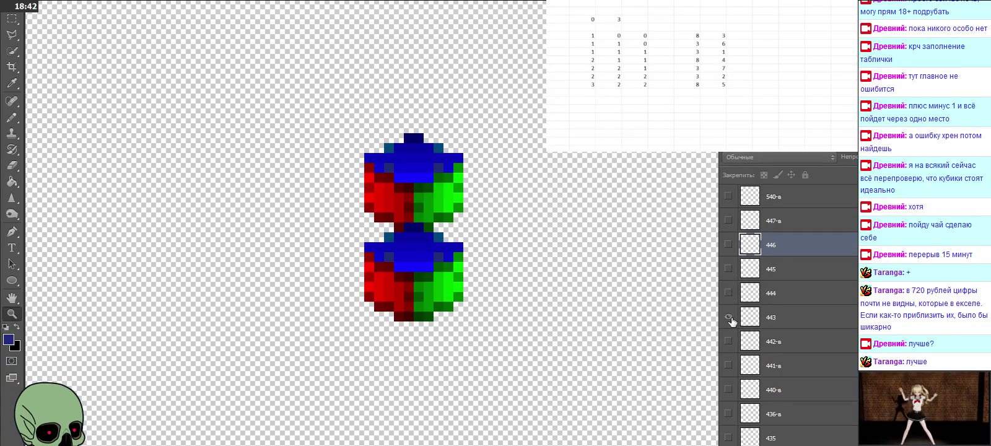
{"action": "left_click", "coordinate": [728, 317]}
{"action": "left_click", "coordinate": [729, 293]}
{"action": "left_click", "coordinate": [729, 294]}
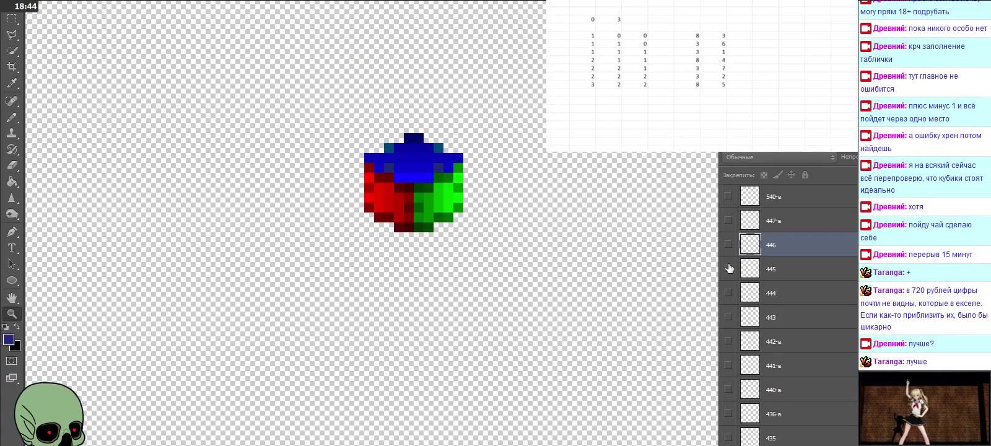
{"action": "left_click", "coordinate": [728, 267]}
{"action": "left_click", "coordinate": [729, 268]}
{"action": "left_click", "coordinate": [728, 244]}
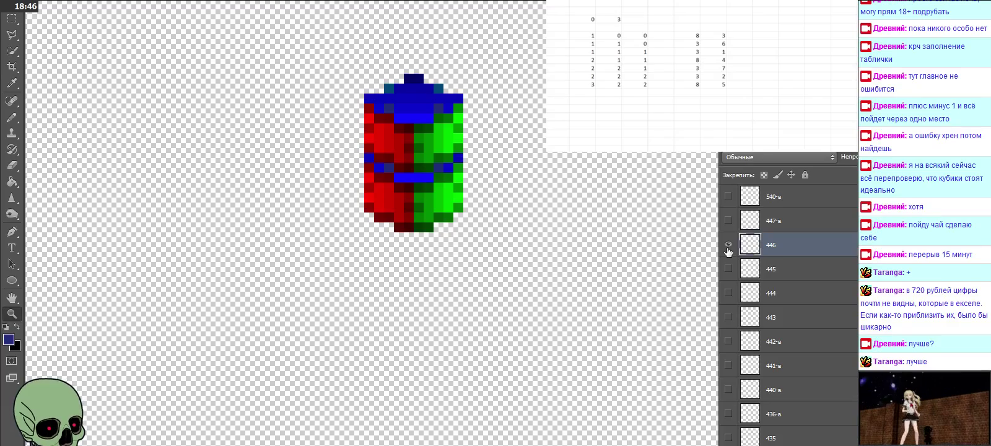
{"action": "left_click", "coordinate": [728, 246]}
{"action": "left_click", "coordinate": [728, 220]}
{"action": "left_click", "coordinate": [728, 220]}
{"action": "left_click", "coordinate": [729, 340]}
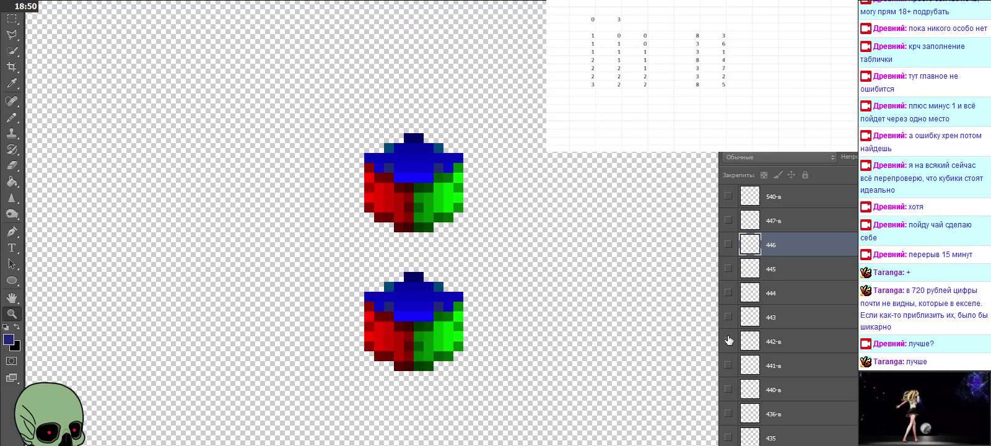
{"action": "left_click", "coordinate": [729, 340]}
{"action": "left_click", "coordinate": [728, 317]}
{"action": "left_click", "coordinate": [728, 318]}
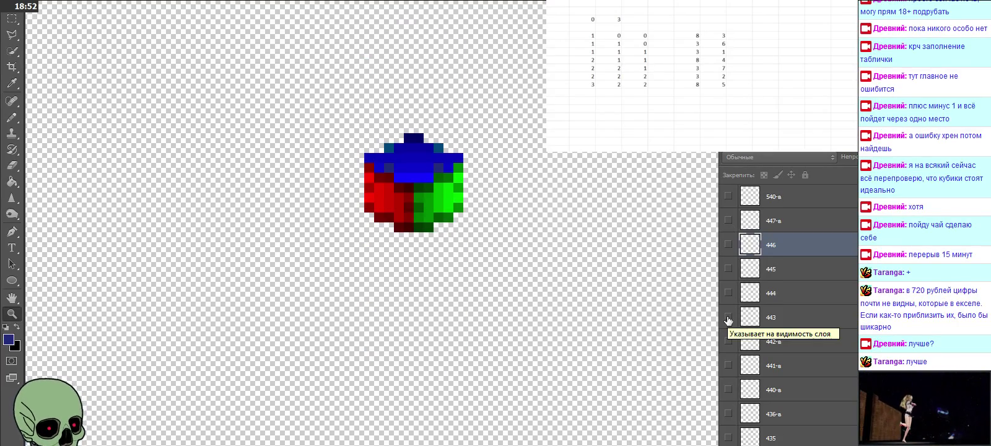
Select layer 445 in the layer stack
{"action": "left_click", "coordinate": [792, 220]}
{"action": "left_click", "coordinate": [789, 245]}
{"action": "left_click", "coordinate": [787, 268]}
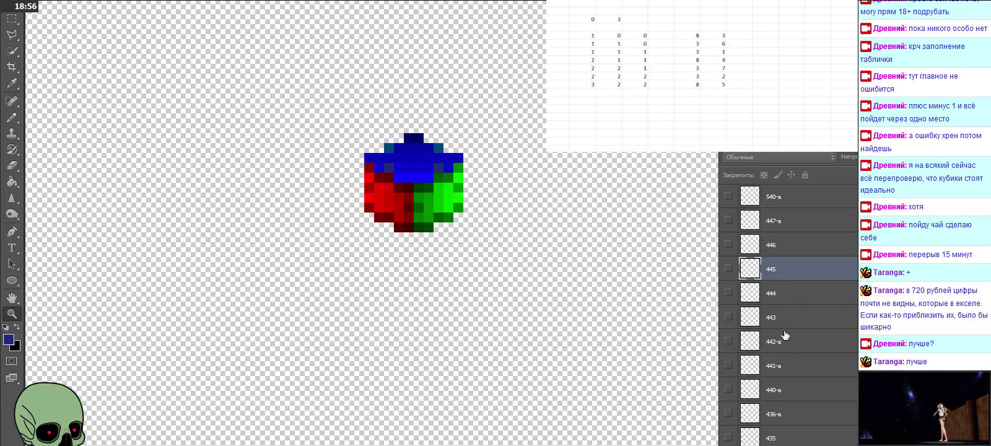
{"action": "scroll", "coordinate": [786, 370], "scroll_direction": "down", "scroll_amount": 1}
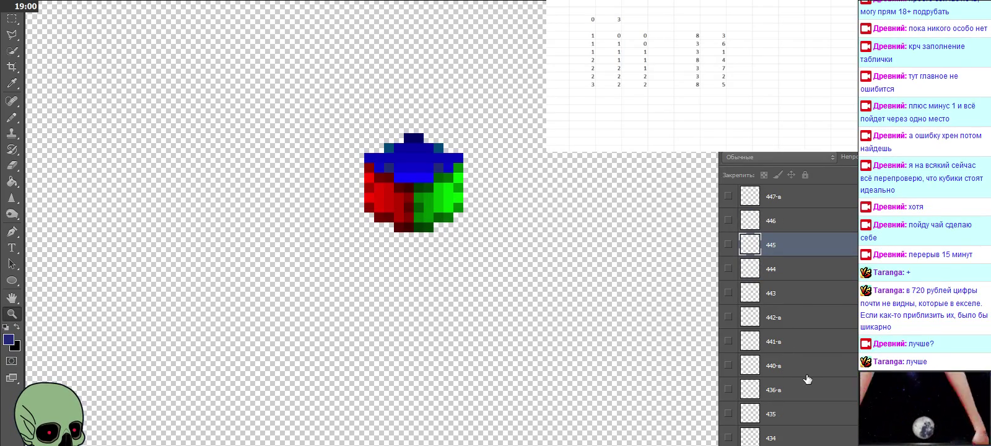
{"action": "scroll", "coordinate": [806, 378], "scroll_direction": "up", "scroll_amount": 1}
{"action": "scroll", "coordinate": [807, 378], "scroll_direction": "up", "scroll_amount": 1}
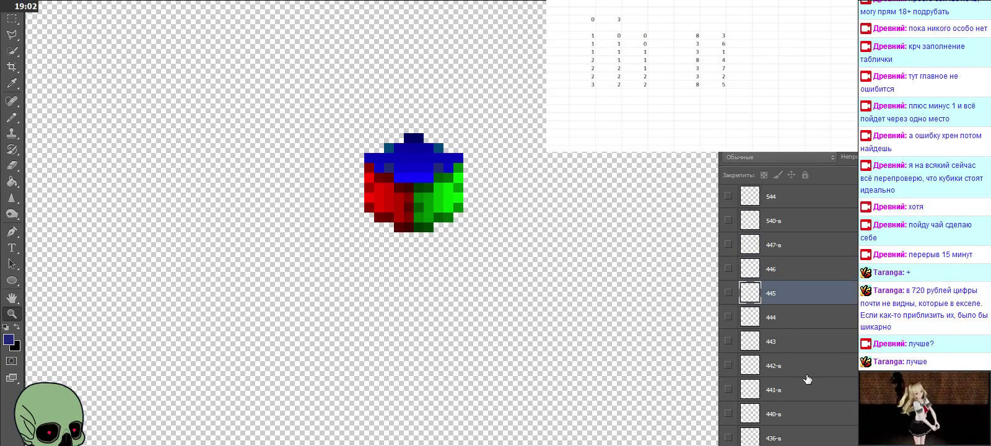
Show layer 540-в's cube and stack a pasted copy onto it as layer 541-в
{"action": "left_click", "coordinate": [786, 225]}
{"action": "scroll", "coordinate": [766, 278], "scroll_direction": "up", "scroll_amount": 2}
{"action": "scroll", "coordinate": [766, 279], "scroll_direction": "up", "scroll_amount": 1}
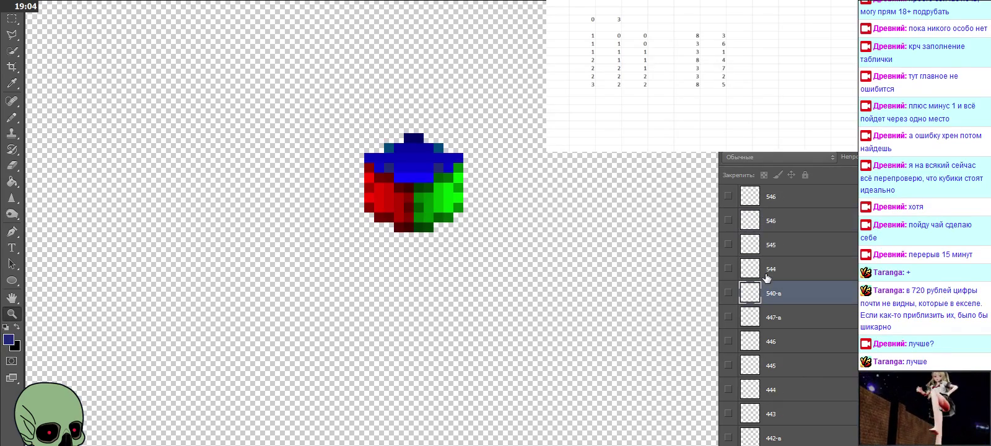
{"action": "left_click", "coordinate": [728, 292]}
{"action": "scroll", "coordinate": [586, 266], "scroll_direction": "down", "scroll_amount": 1}
{"action": "scroll", "coordinate": [585, 270], "scroll_direction": "down", "scroll_amount": 1}
{"action": "key", "text": "ctrl+v"}
{"action": "left_click_drag", "start_coordinate": [513, 272], "coordinate": [366, 378]}
{"action": "double_click", "coordinate": [774, 294]}
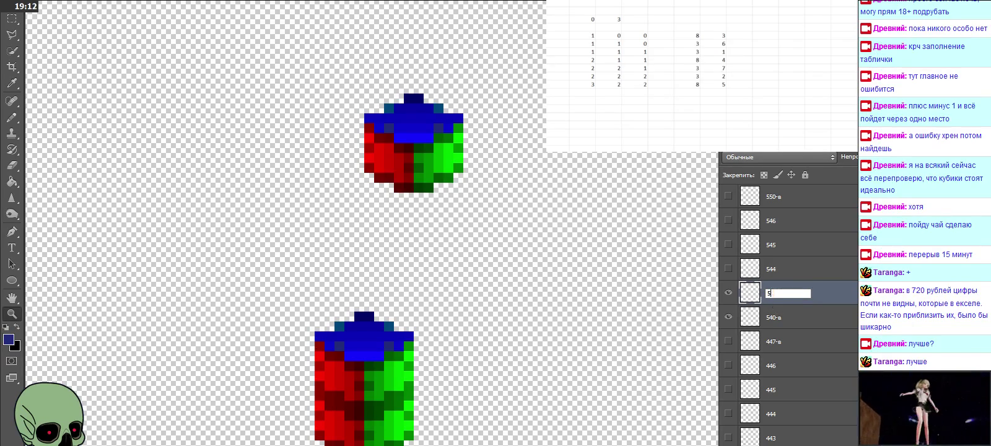
{"action": "type", "text": "41-в"}
{"action": "key", "text": "Return"}
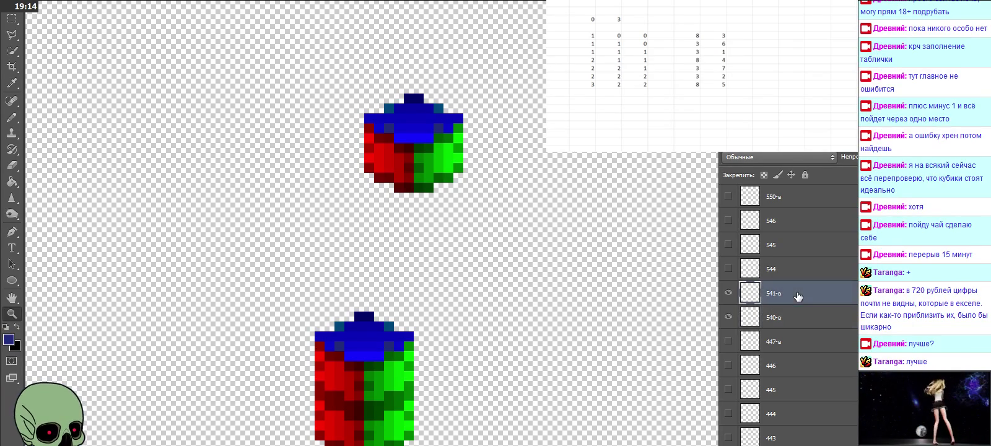
Paste two more cube copies onto the column, naming them 542-в and 543-в
{"action": "key", "text": "ctrl+v"}
{"action": "left_click_drag", "start_coordinate": [480, 272], "coordinate": [368, 317]}
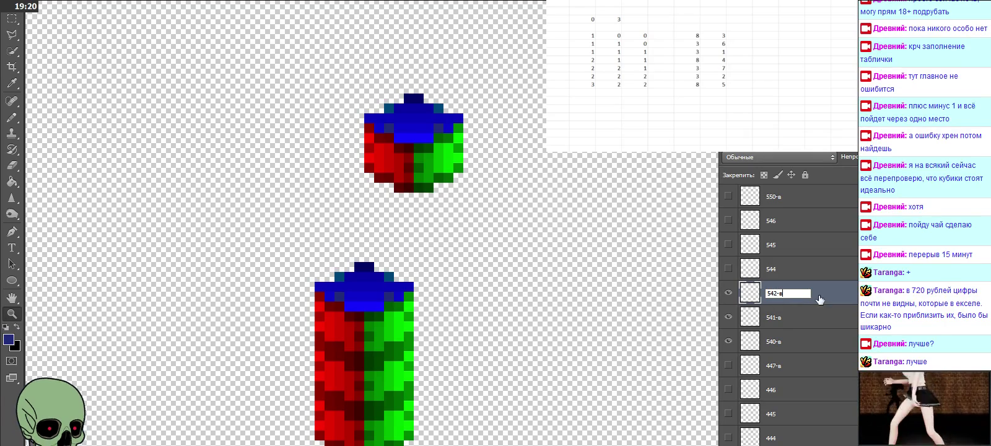
{"action": "key", "text": "Return"}
{"action": "key", "text": "ctrl+v"}
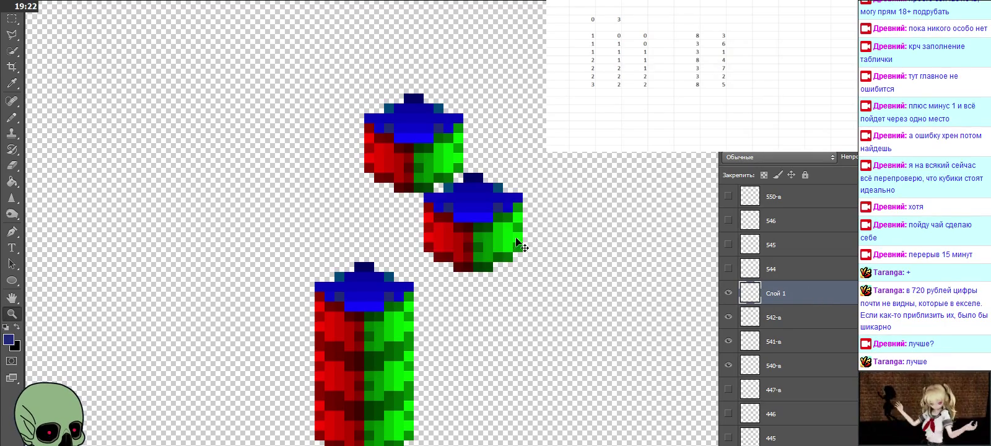
{"action": "left_click_drag", "start_coordinate": [517, 241], "coordinate": [405, 282]}
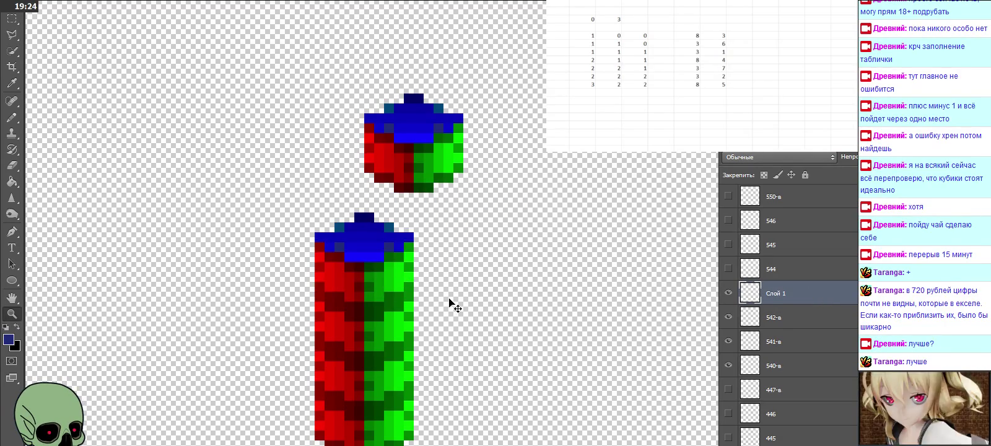
{"action": "double_click", "coordinate": [775, 293]}
{"action": "type", "text": "543"}
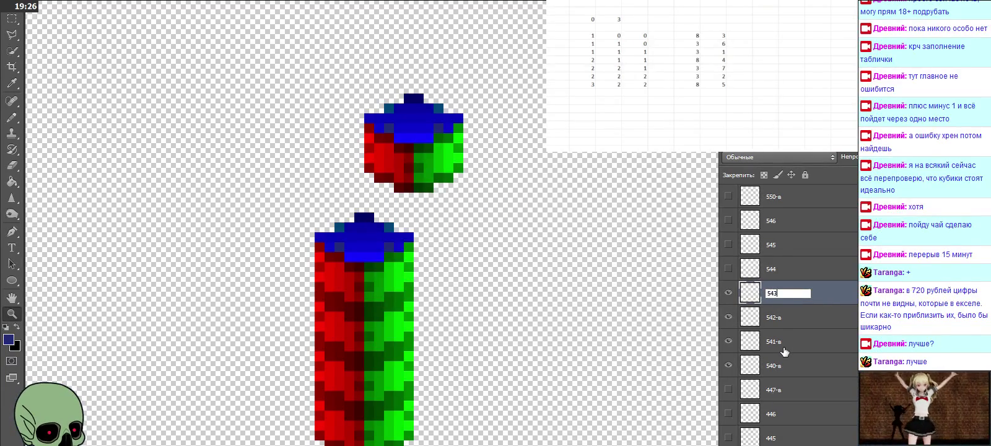
{"action": "left_click", "coordinate": [792, 315]}
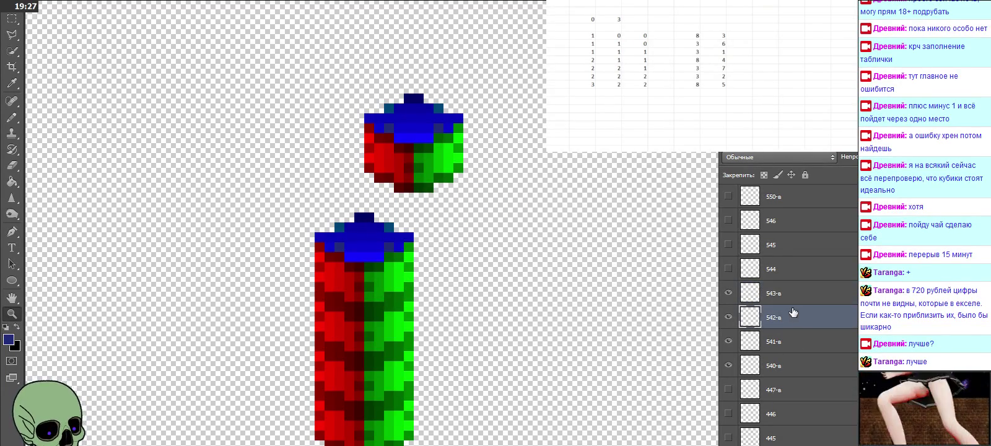
Show layers 544–546 and place a duplicated cube beside the column top as layer 547-в
{"action": "left_click", "coordinate": [728, 267]}
{"action": "left_click", "coordinate": [728, 244]}
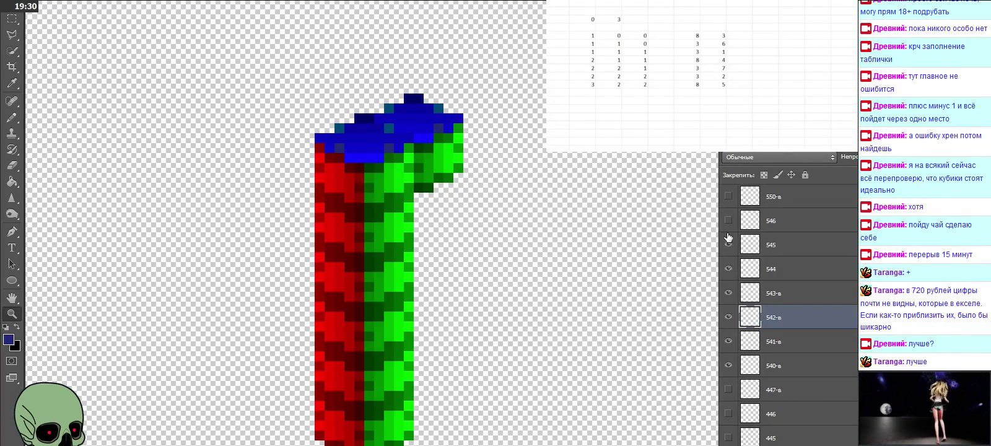
{"action": "left_click", "coordinate": [728, 220]}
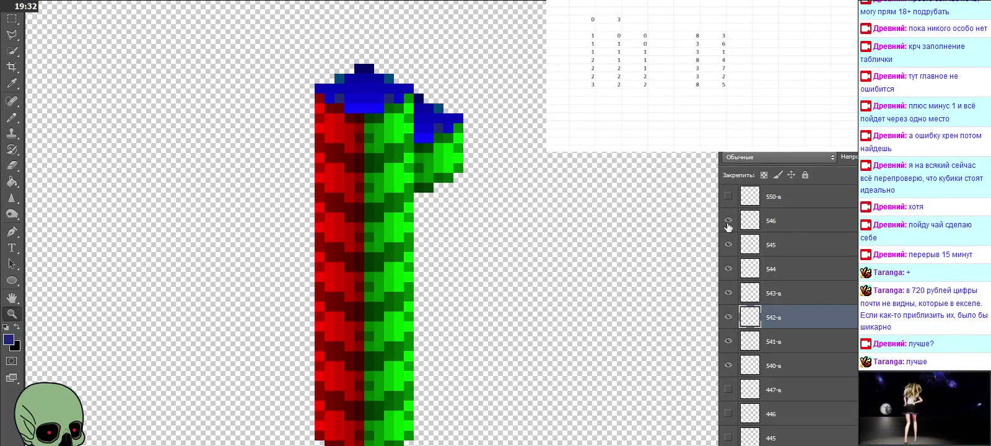
{"action": "left_click", "coordinate": [787, 226]}
{"action": "scroll", "coordinate": [523, 260], "scroll_direction": "up", "scroll_amount": 2}
{"action": "key", "text": "ctrl+j"}
{"action": "left_click_drag", "start_coordinate": [524, 268], "coordinate": [405, 123]}
{"action": "scroll", "coordinate": [434, 154], "scroll_direction": "down", "scroll_amount": 5}
{"action": "scroll", "coordinate": [421, 124], "scroll_direction": "up", "scroll_amount": 2}
{"action": "double_click", "coordinate": [793, 220]}
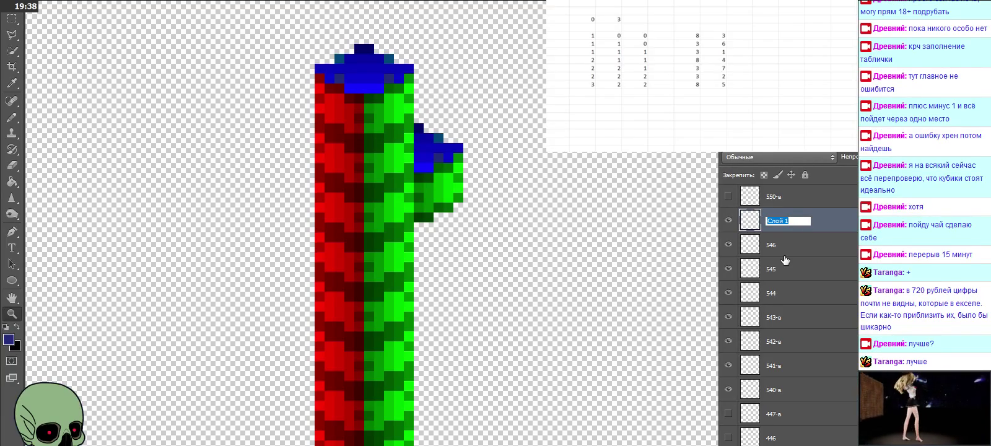
{"action": "type", "text": "547"}
{"action": "left_click", "coordinate": [819, 274]}
Hide the cube layers 540-в through 546 one by one
{"action": "scroll", "coordinate": [817, 276], "scroll_direction": "down", "scroll_amount": 2}
{"action": "left_click", "coordinate": [728, 341]}
{"action": "left_click", "coordinate": [729, 317]}
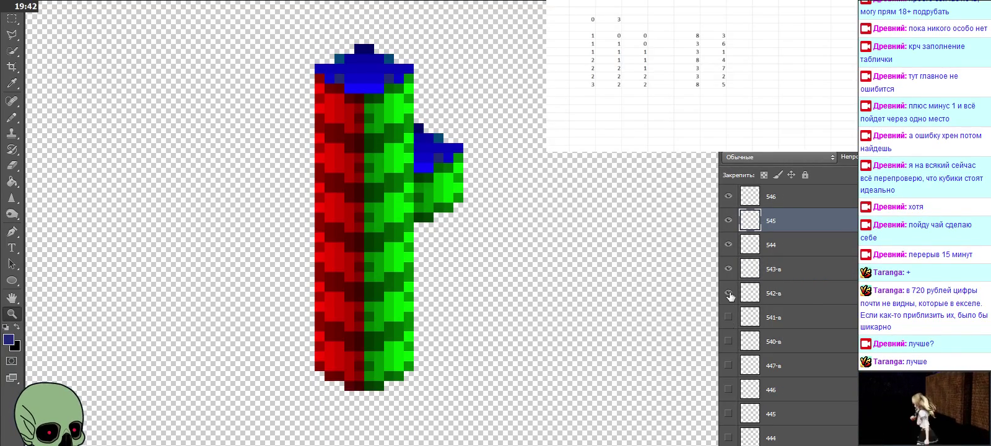
{"action": "left_click", "coordinate": [729, 292]}
{"action": "left_click", "coordinate": [729, 269]}
{"action": "left_click", "coordinate": [728, 244]}
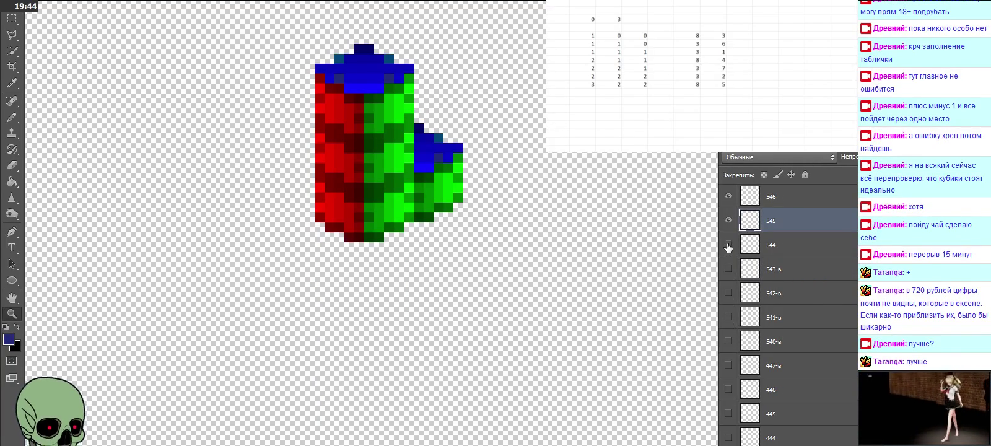
{"action": "left_click", "coordinate": [728, 220]}
{"action": "scroll", "coordinate": [745, 254], "scroll_direction": "up", "scroll_amount": 1}
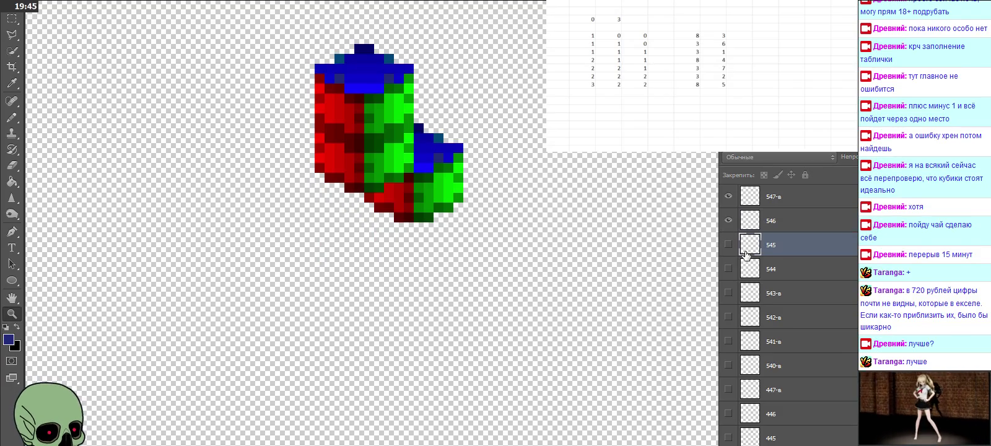
{"action": "left_click", "coordinate": [729, 221]}
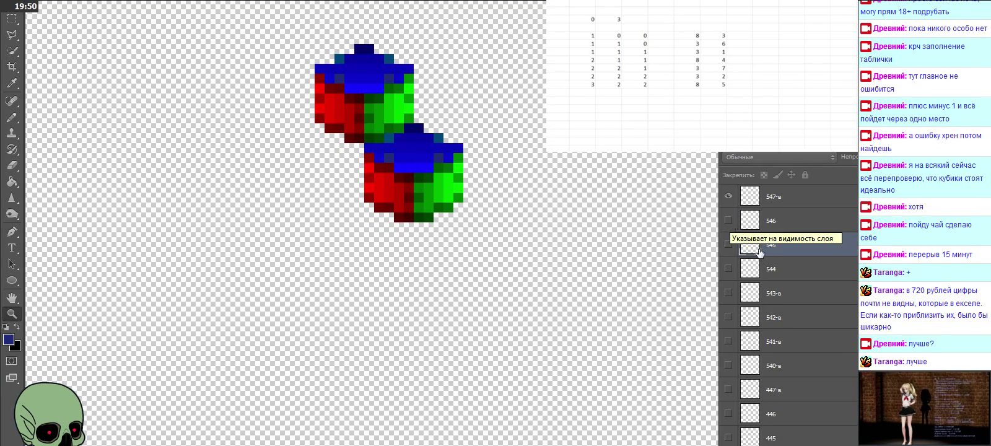
Show cube layers 540-в through 546 again to rebuild the column
{"action": "left_click", "coordinate": [728, 365]}
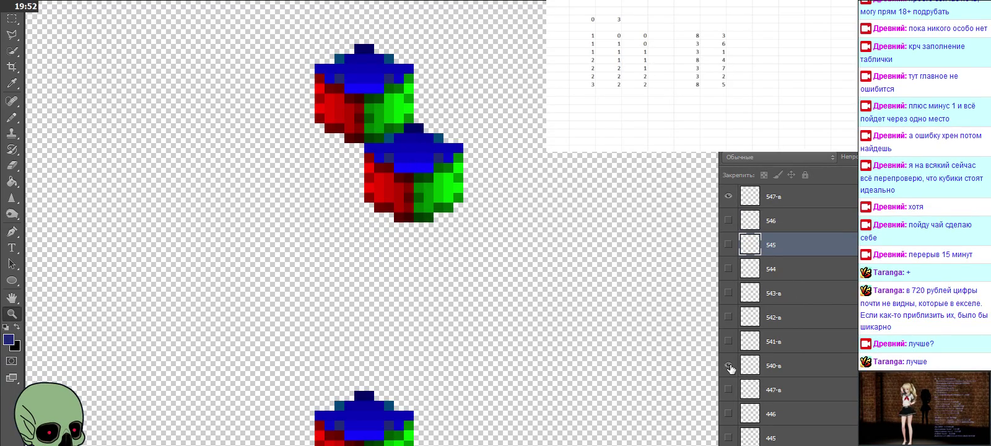
{"action": "left_click", "coordinate": [728, 343]}
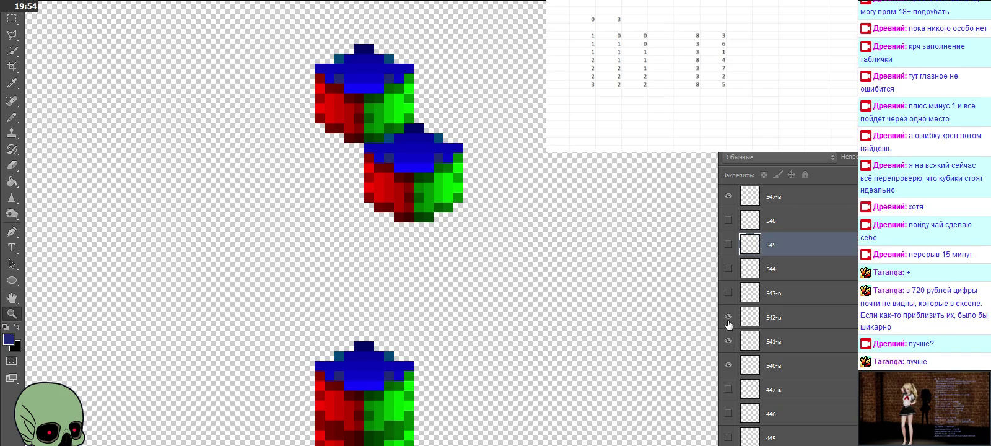
{"action": "left_click", "coordinate": [728, 293]}
{"action": "left_click", "coordinate": [728, 269]}
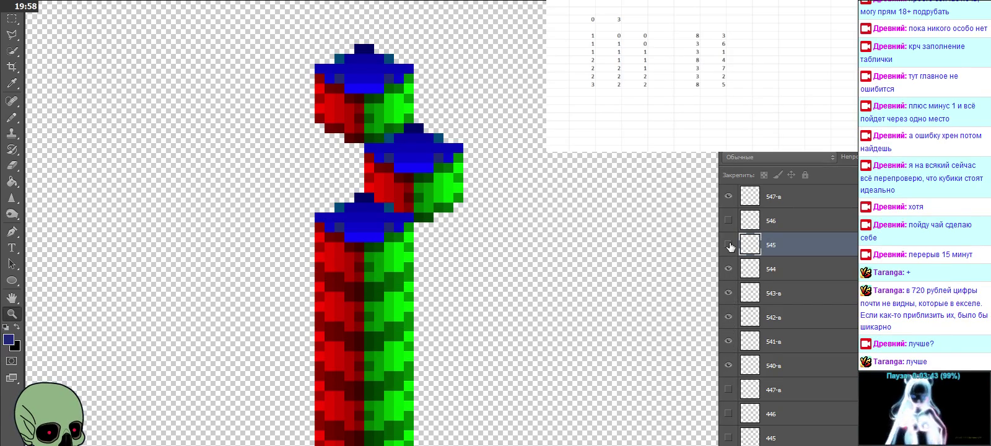
{"action": "scroll", "coordinate": [764, 277], "scroll_direction": "up", "scroll_amount": 1}
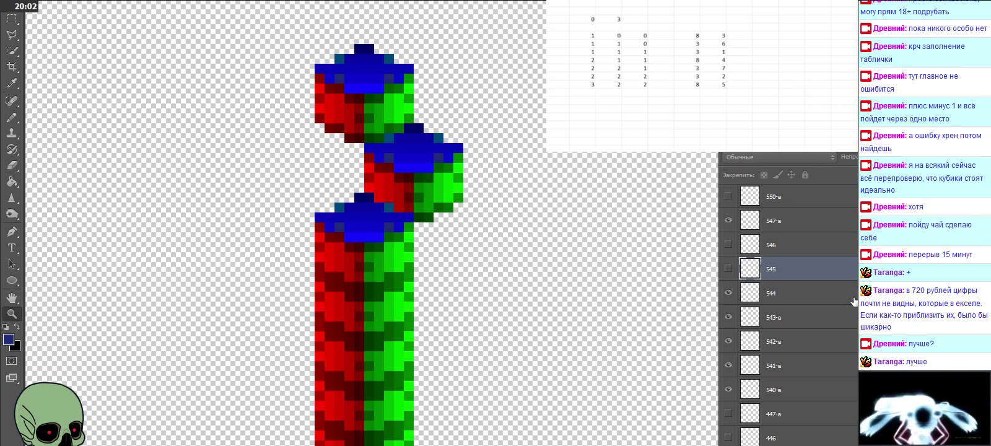
{"action": "left_click", "coordinate": [727, 269]}
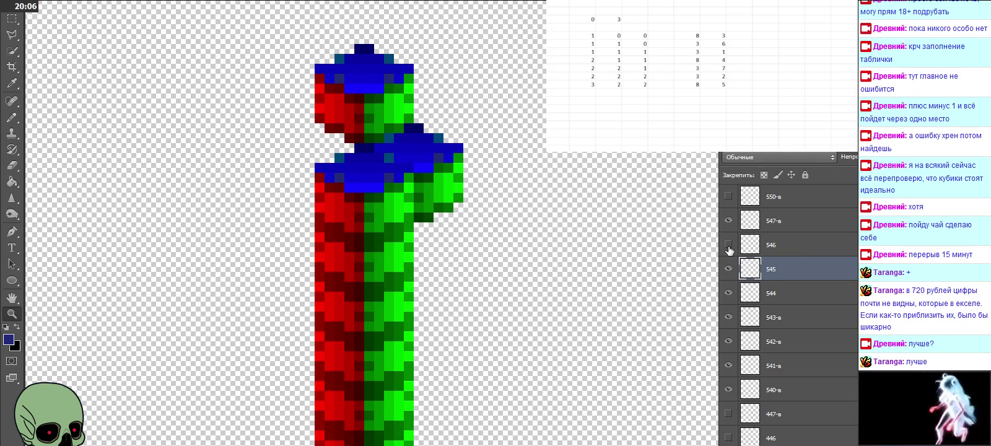
{"action": "left_click", "coordinate": [728, 245]}
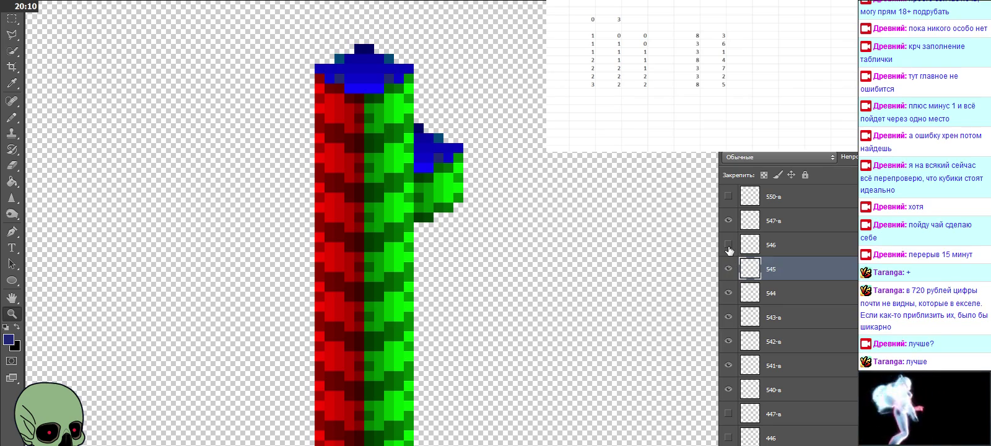
Hide layers 546, 545 and 544, and toggle layer 547-в's cube off and on
{"action": "left_click", "coordinate": [728, 245]}
{"action": "left_click_drag", "start_coordinate": [729, 269], "coordinate": [733, 302]}
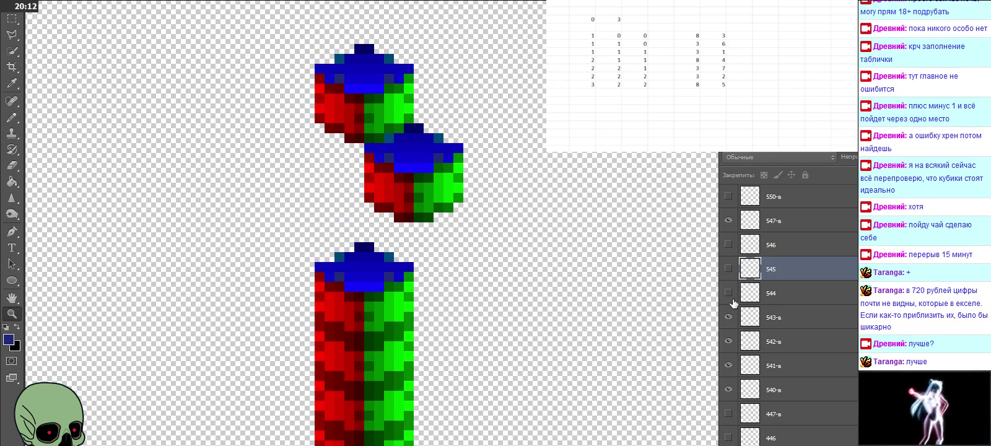
{"action": "left_click", "coordinate": [728, 221]}
{"action": "left_click", "coordinate": [728, 221]}
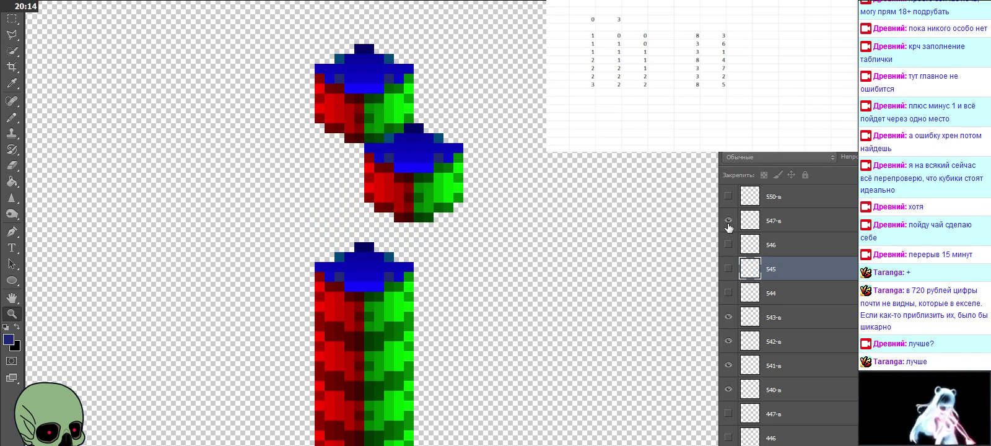
{"action": "left_click_drag", "start_coordinate": [728, 246], "coordinate": [728, 299]}
{"action": "scroll", "coordinate": [728, 300], "scroll_direction": "down", "scroll_amount": 2}
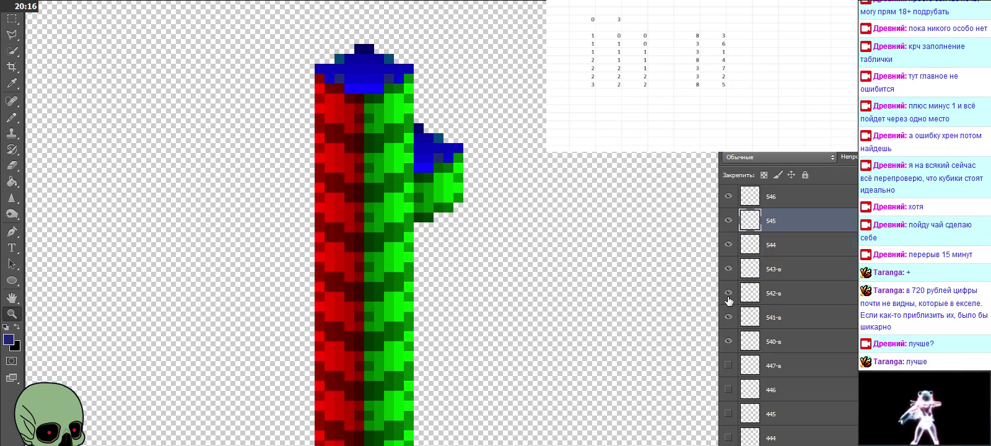
{"action": "scroll", "coordinate": [728, 300], "scroll_direction": "up", "scroll_amount": 1}
Hide the cubes on layers 543-в, 542-в, 546, 545 and 544 to check the gap
{"action": "left_click", "coordinate": [728, 292]}
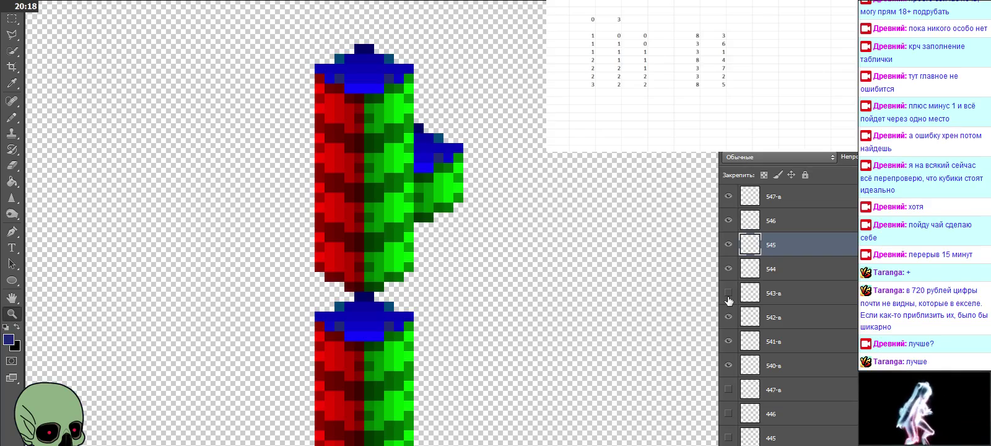
{"action": "left_click", "coordinate": [728, 316]}
{"action": "left_click", "coordinate": [729, 268]}
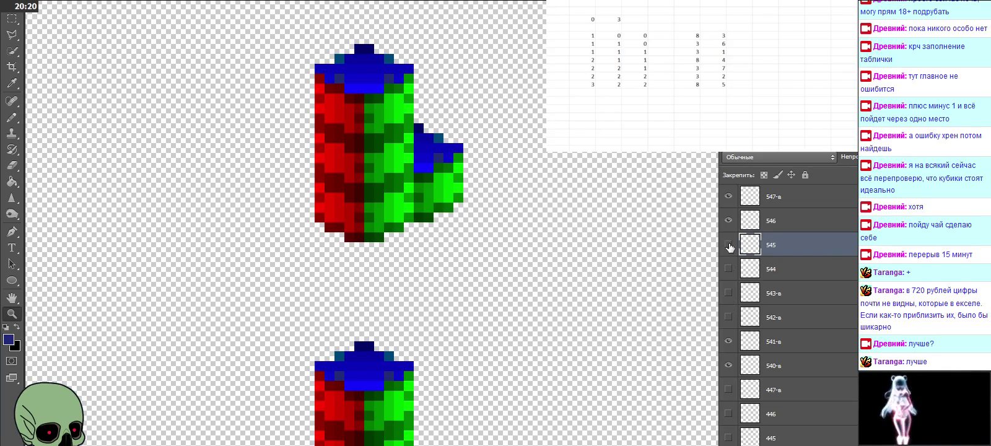
{"action": "left_click", "coordinate": [728, 243]}
{"action": "left_click", "coordinate": [728, 220]}
{"action": "scroll", "coordinate": [737, 252], "scroll_direction": "up", "scroll_amount": 1}
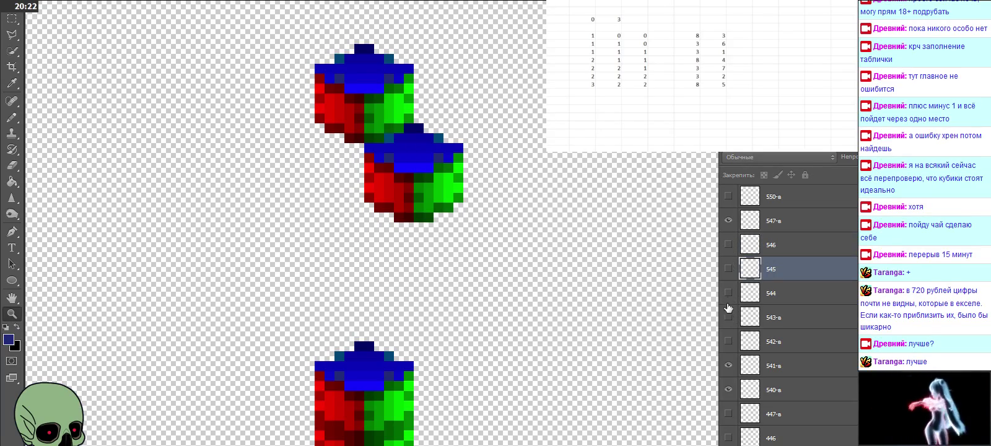
Flicker cubes 544, 545 and 546 to compare alignment, then show layers 545 down to 542-в
{"action": "left_click", "coordinate": [728, 298]}
{"action": "left_click", "coordinate": [728, 296]}
{"action": "left_click", "coordinate": [728, 297]}
{"action": "left_click", "coordinate": [728, 293]}
{"action": "left_click", "coordinate": [728, 245]}
{"action": "left_click", "coordinate": [728, 244]}
{"action": "left_click", "coordinate": [730, 246]}
{"action": "left_click", "coordinate": [729, 247]}
{"action": "left_click", "coordinate": [729, 246]}
{"action": "left_click", "coordinate": [728, 268]}
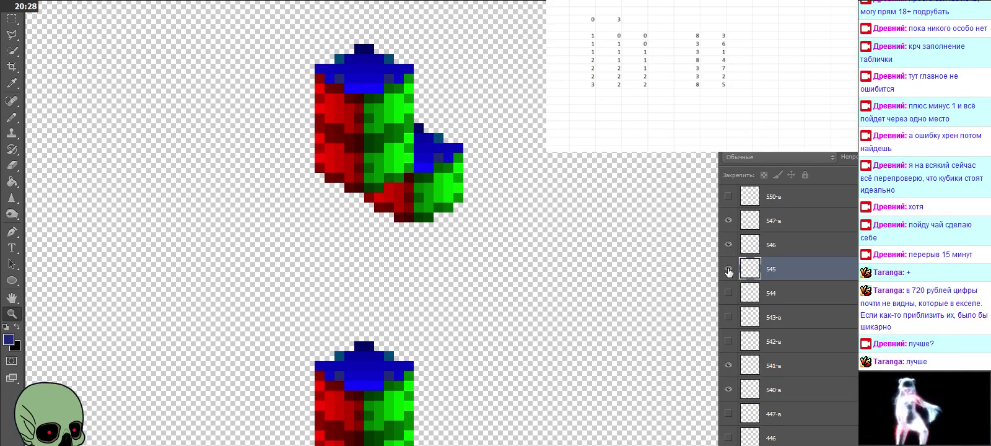
{"action": "left_click_drag", "start_coordinate": [728, 270], "coordinate": [729, 343]}
Hide all column layers from 540-в up through 547-в
{"action": "scroll", "coordinate": [731, 344], "scroll_direction": "down", "scroll_amount": 1}
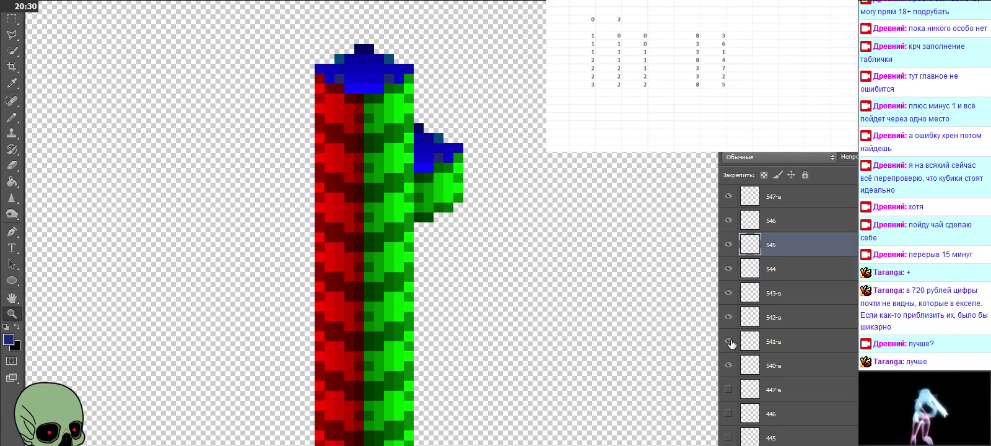
{"action": "scroll", "coordinate": [527, 302], "scroll_direction": "down", "scroll_amount": 1}
{"action": "scroll", "coordinate": [527, 303], "scroll_direction": "down", "scroll_amount": 2}
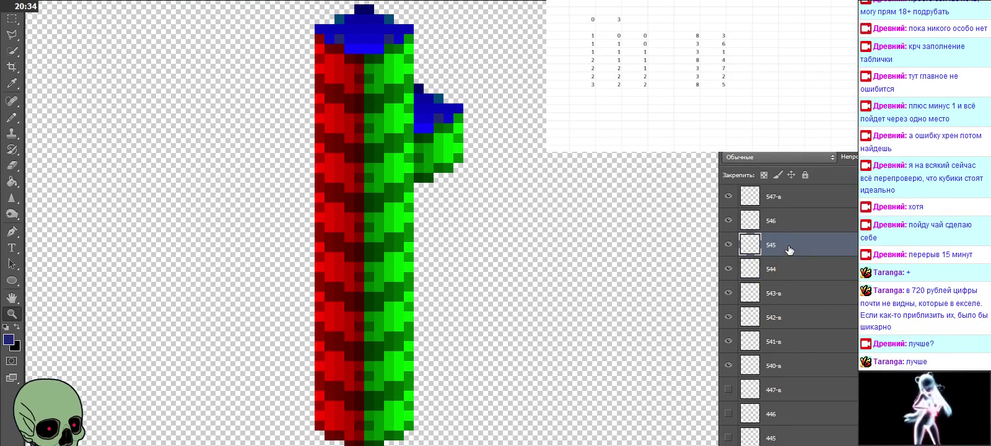
{"action": "scroll", "coordinate": [786, 223], "scroll_direction": "up", "scroll_amount": 2}
{"action": "left_click_drag", "start_coordinate": [728, 413], "coordinate": [731, 337]}
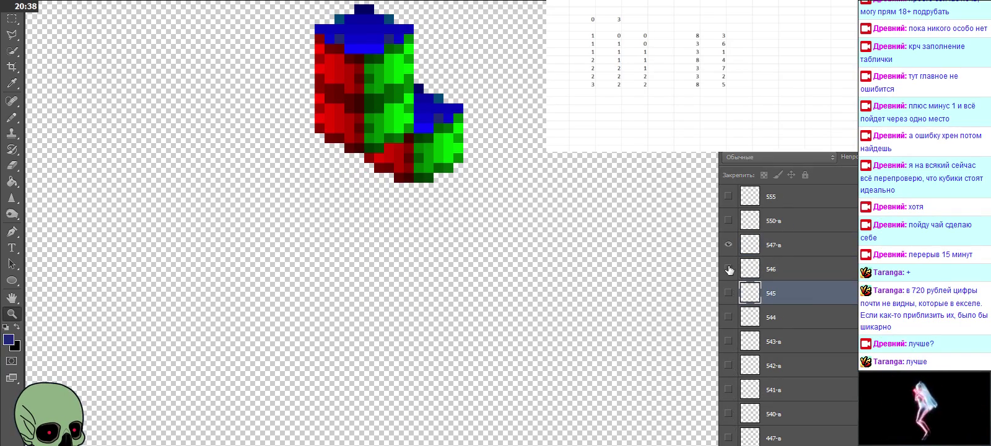
{"action": "left_click_drag", "start_coordinate": [731, 337], "coordinate": [728, 245]}
Select base cube layer 550-в, paste a cube copy and zoom in on the cubes
{"action": "left_click", "coordinate": [785, 221]}
{"action": "scroll", "coordinate": [681, 310], "scroll_direction": "up", "scroll_amount": 3}
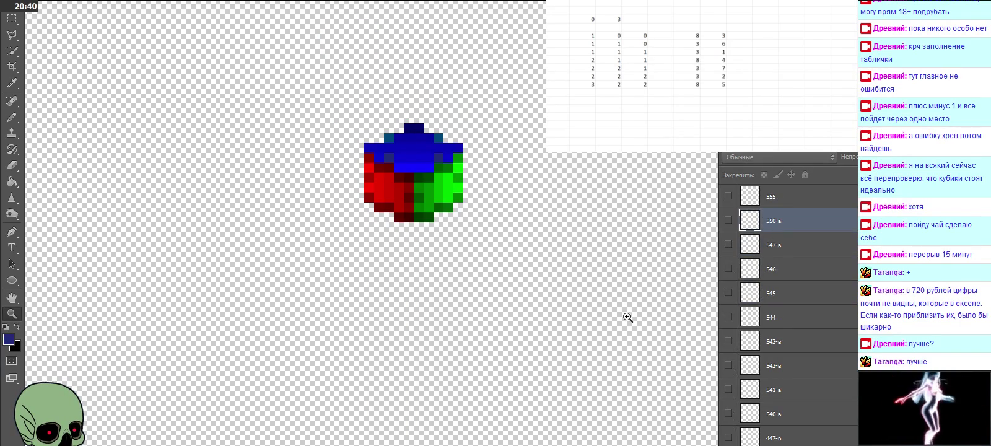
{"action": "scroll", "coordinate": [807, 276], "scroll_direction": "up", "scroll_amount": 2}
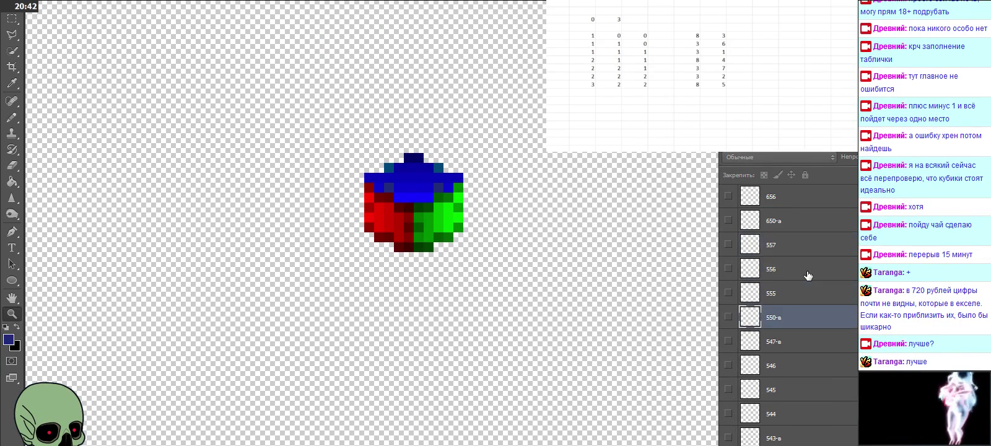
{"action": "scroll", "coordinate": [376, 166], "scroll_direction": "down", "scroll_amount": 3}
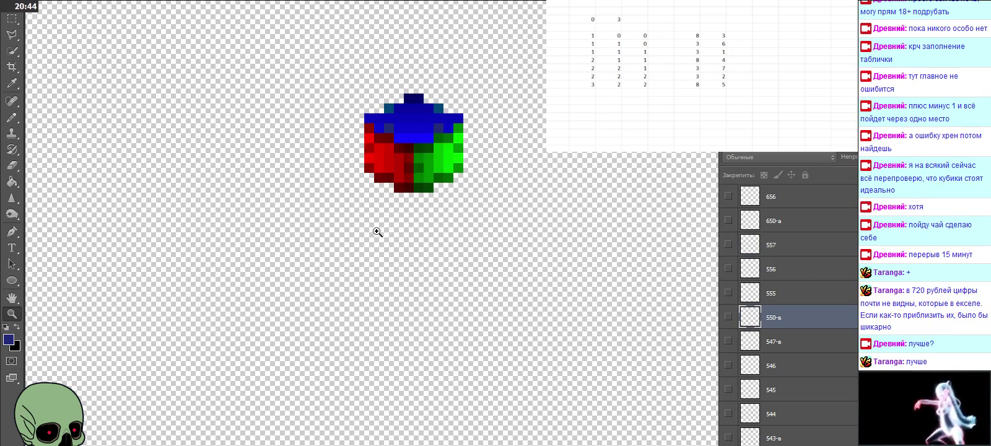
{"action": "scroll", "coordinate": [376, 230], "scroll_direction": "down", "scroll_amount": 1}
{"action": "scroll", "coordinate": [378, 234], "scroll_direction": "down", "scroll_amount": 1}
{"action": "key", "text": "ctrl+z"}
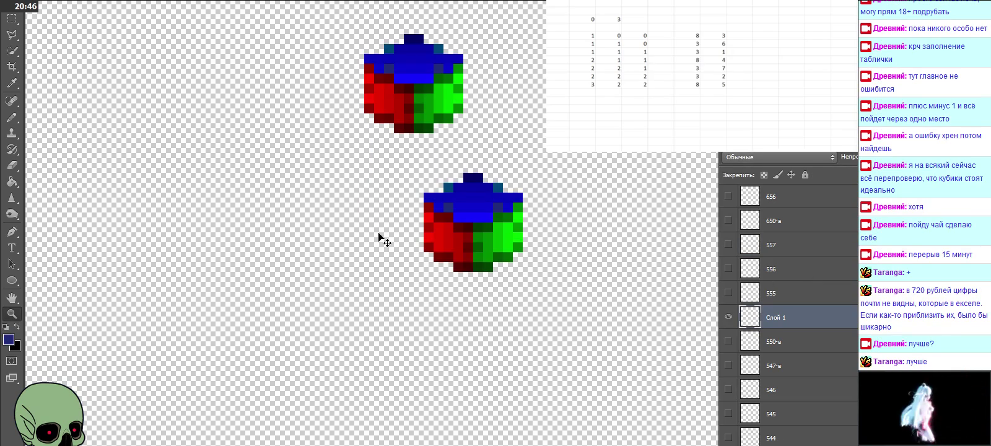
{"action": "scroll", "coordinate": [466, 241], "scroll_direction": "down", "scroll_amount": 2}
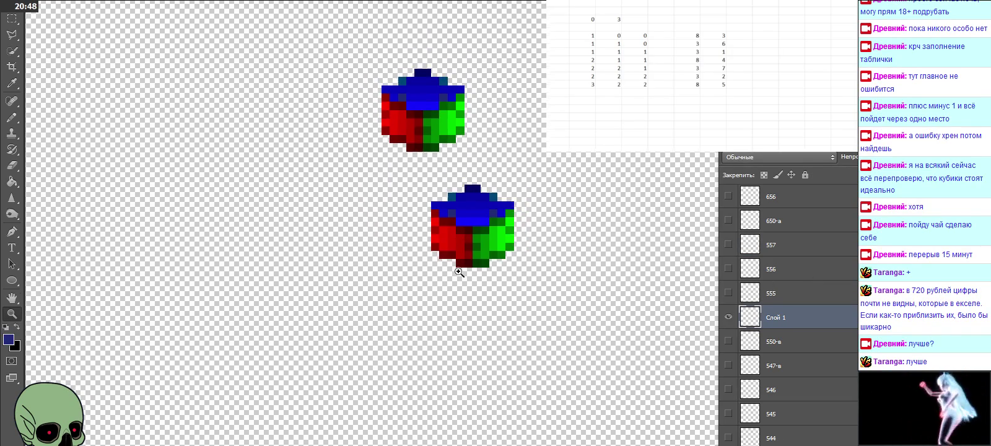
{"action": "left_click", "coordinate": [464, 276]}
{"action": "scroll", "coordinate": [464, 277], "scroll_direction": "down", "scroll_amount": 2}
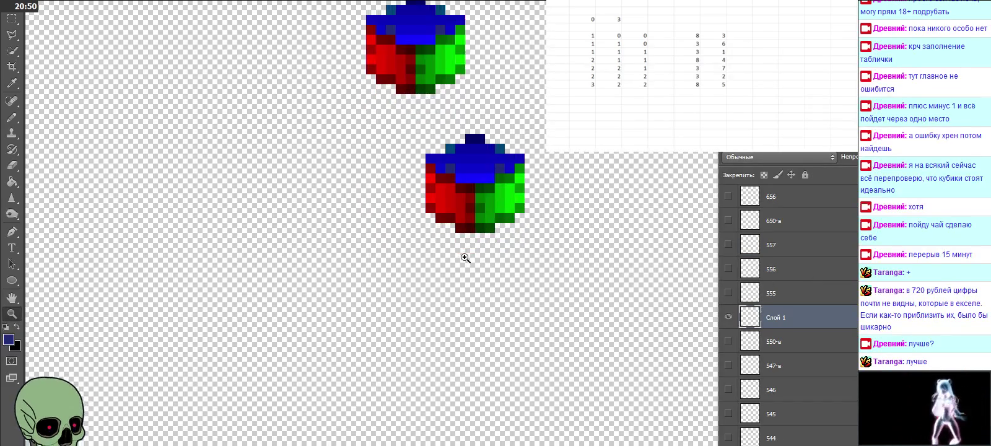
{"action": "scroll", "coordinate": [464, 260], "scroll_direction": "down", "scroll_amount": 5}
{"action": "scroll", "coordinate": [464, 251], "scroll_direction": "down", "scroll_amount": 3}
{"action": "scroll", "coordinate": [464, 253], "scroll_direction": "down", "scroll_amount": 2}
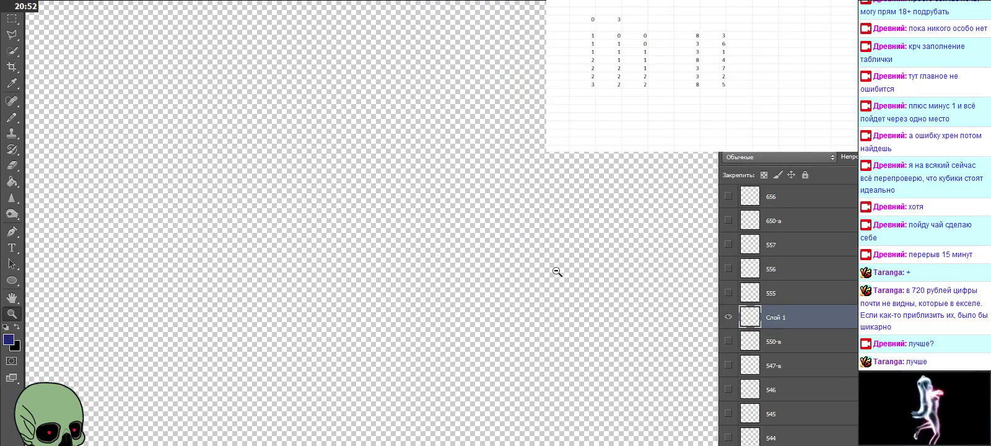
{"action": "scroll", "coordinate": [503, 239], "scroll_direction": "up", "scroll_amount": 5}
{"action": "scroll", "coordinate": [503, 239], "scroll_direction": "up", "scroll_amount": 5}
{"action": "scroll", "coordinate": [503, 238], "scroll_direction": "up", "scroll_amount": 2}
{"action": "scroll", "coordinate": [503, 238], "scroll_direction": "up", "scroll_amount": 2}
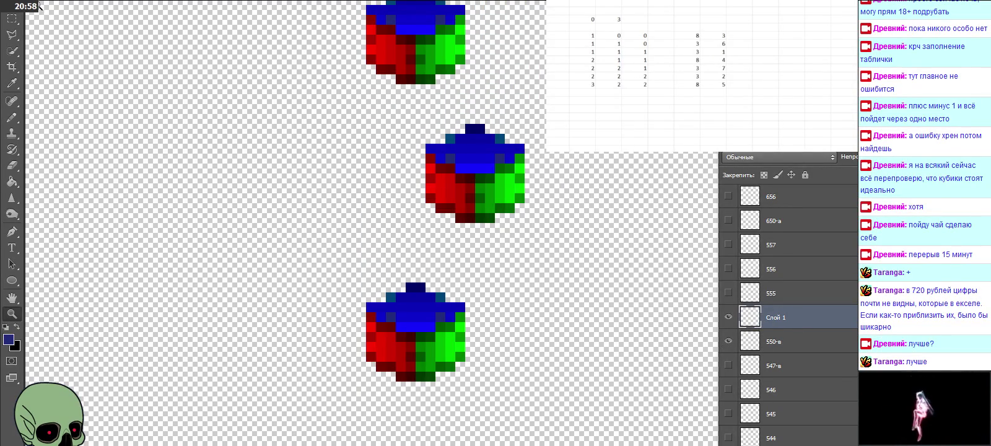
Move the pasted cube onto the lower cube and name its layer 551-в
{"action": "left_click", "coordinate": [17, 9]}
{"action": "left_click_drag", "start_coordinate": [465, 186], "coordinate": [403, 294]}
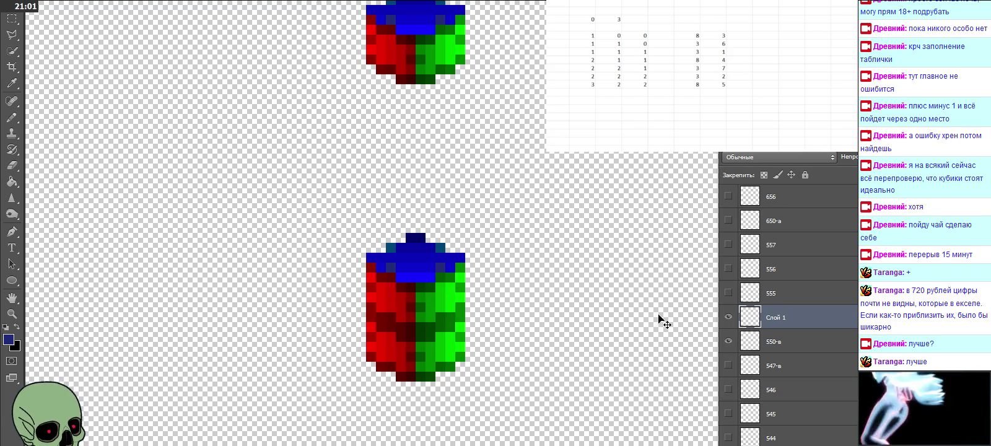
{"action": "double_click", "coordinate": [785, 320]}
{"action": "type", "text": "551-в"}
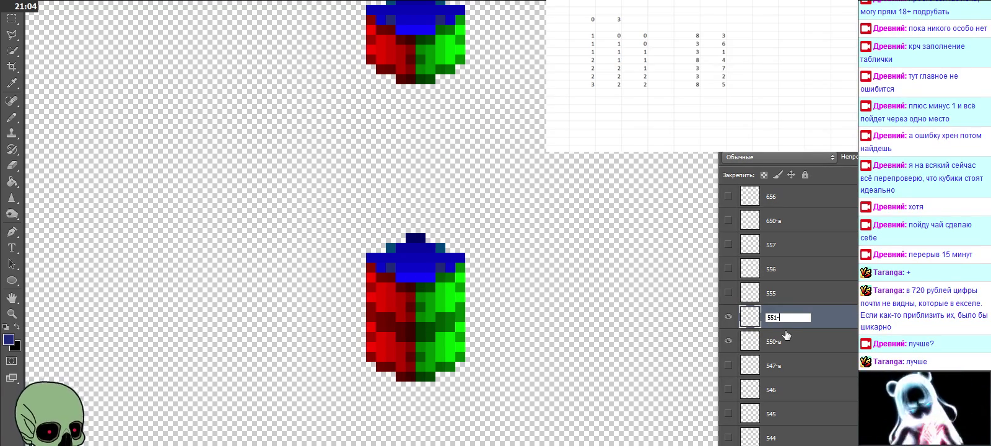
{"action": "key", "text": "Return"}
Paste another cube copy, stack it onto the column and raise the top cube
{"action": "key", "text": "ctrl+v"}
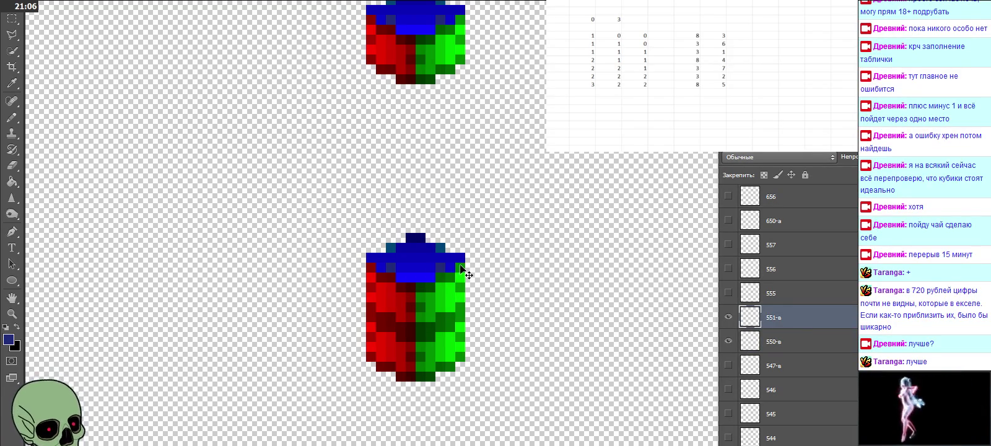
{"action": "left_click_drag", "start_coordinate": [477, 252], "coordinate": [418, 263]}
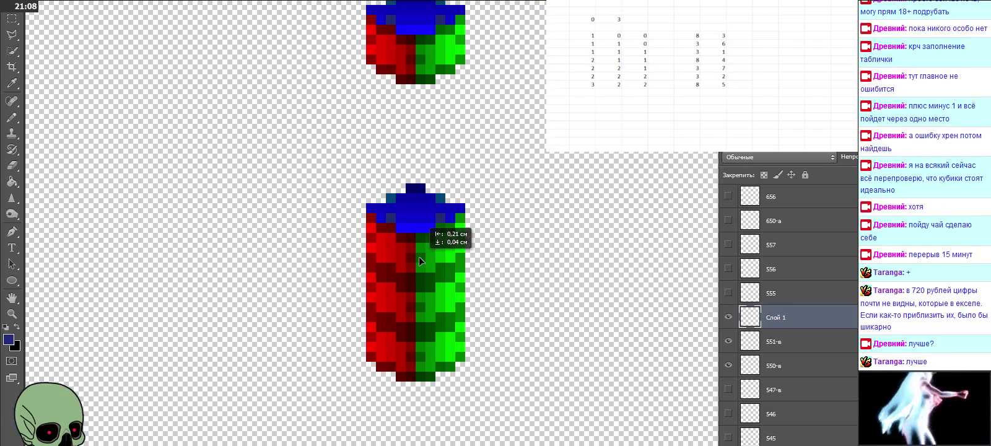
{"action": "double_click", "coordinate": [780, 318]}
{"action": "type", "text": "552-в"}
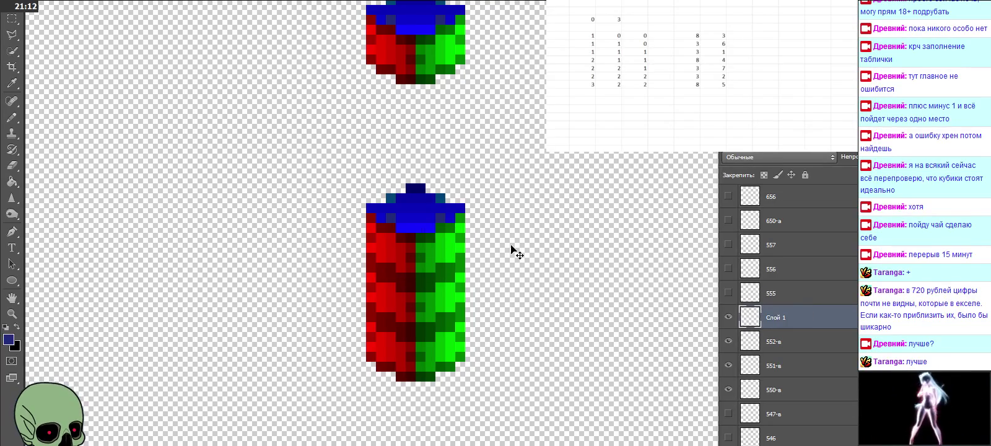
{"action": "left_click_drag", "start_coordinate": [511, 250], "coordinate": [435, 196]}
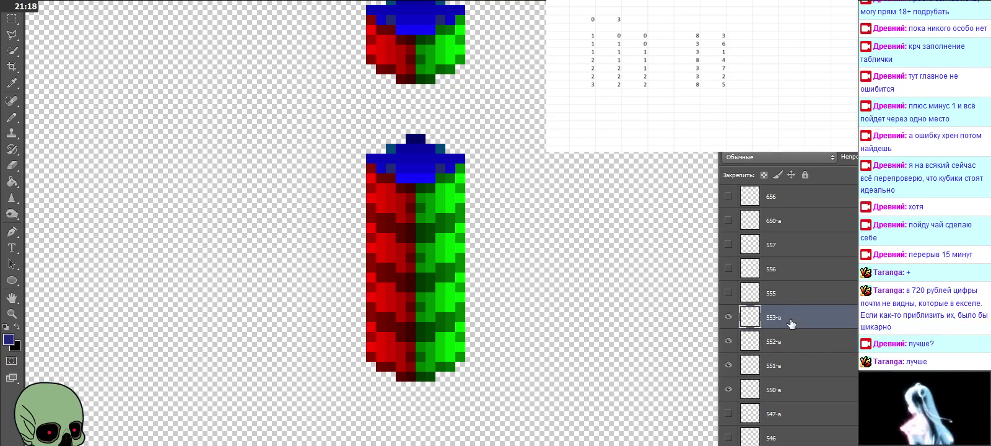
Paste another cube onto the stack and name its layer 554-в
{"action": "key", "text": "ctrl+v"}
{"action": "mouse_move", "coordinate": [482, 231]}
{"action": "left_mouse_down"}
{"action": "mouse_move", "coordinate": [416, 135]}
{"action": "mouse_move", "coordinate": [416, 144]}
{"action": "left_mouse_up"}
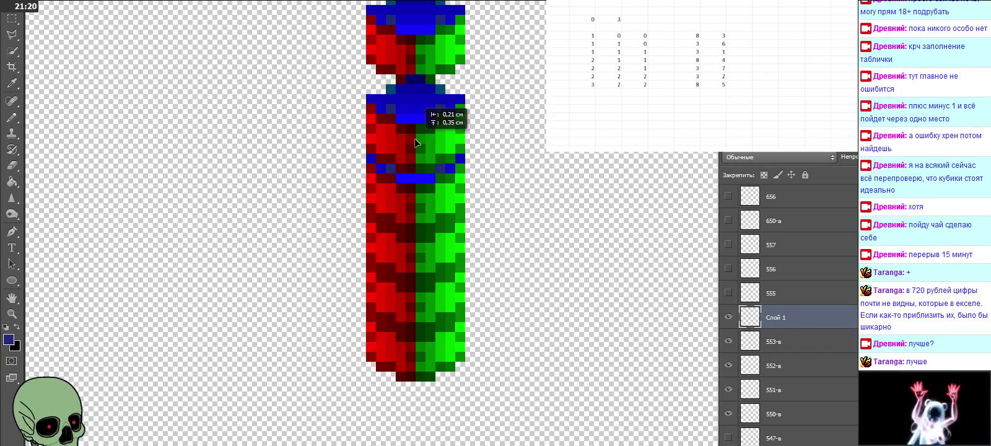
{"action": "double_click", "coordinate": [781, 318]}
{"action": "type", "text": "554-в"}
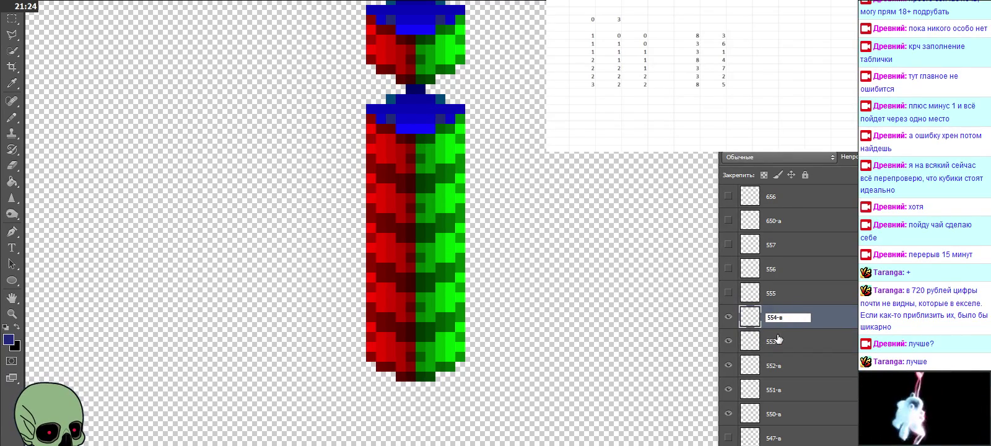
{"action": "key", "text": "Return"}
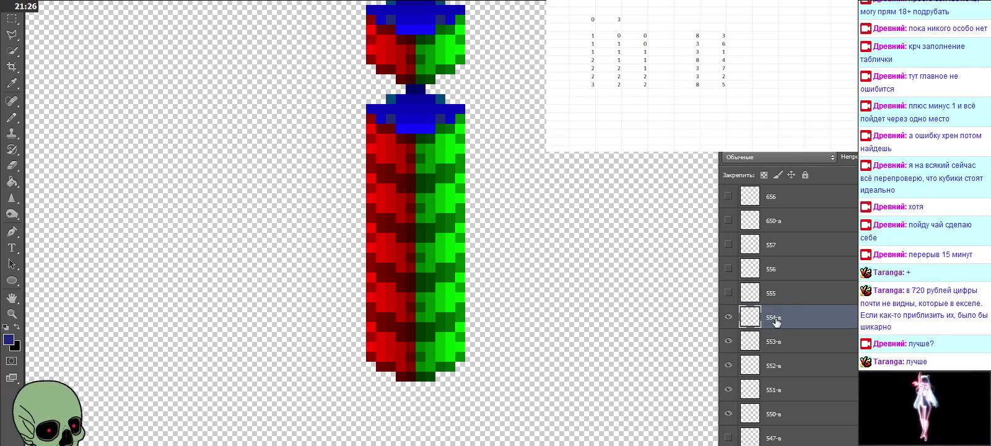
Show the cubes on layers 555, 556 and 557
{"action": "scroll", "coordinate": [780, 329], "scroll_direction": "up", "scroll_amount": 3}
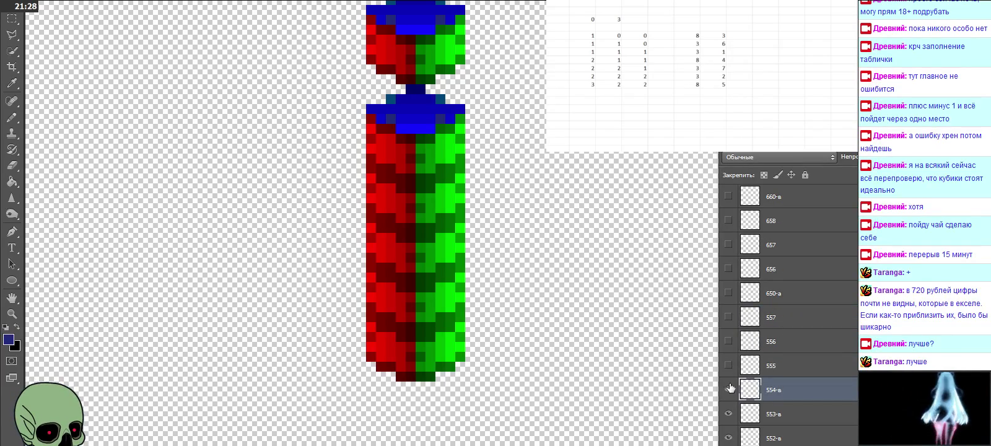
{"action": "scroll", "coordinate": [729, 387], "scroll_direction": "down", "scroll_amount": 2}
{"action": "left_click", "coordinate": [728, 316]}
{"action": "left_click", "coordinate": [728, 293]}
{"action": "left_click", "coordinate": [728, 268]}
{"action": "scroll", "coordinate": [621, 263], "scroll_direction": "up", "scroll_amount": 3}
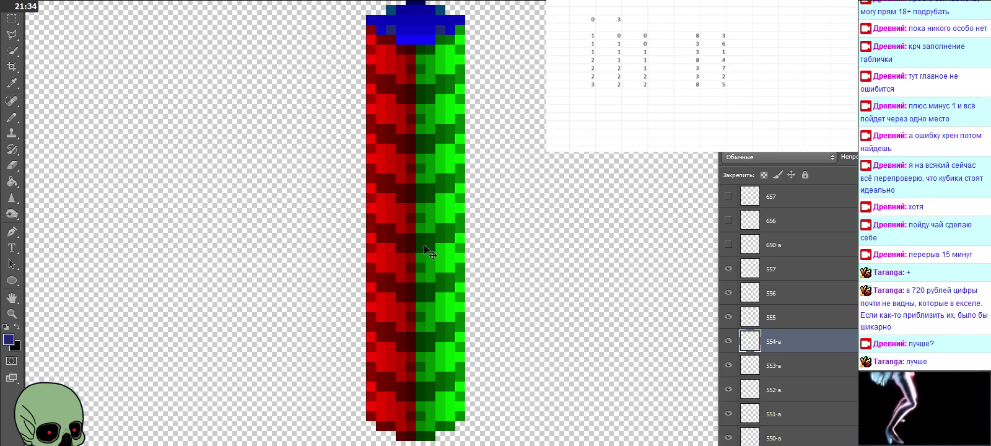
Select layer 557 and paste a cube copy on top of the column
{"action": "left_click", "coordinate": [794, 272]}
{"action": "scroll", "coordinate": [544, 221], "scroll_direction": "up", "scroll_amount": 2}
{"action": "scroll", "coordinate": [540, 274], "scroll_direction": "up", "scroll_amount": 3}
{"action": "key", "text": "ctrl+v"}
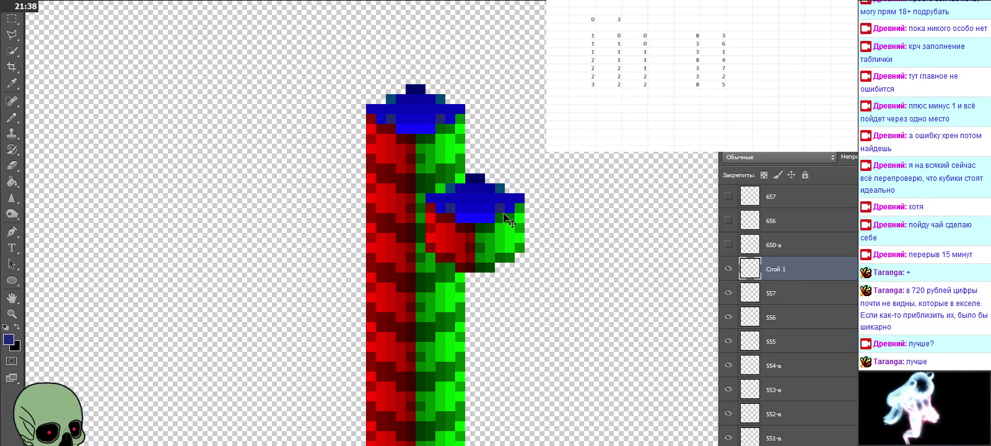
{"action": "left_click_drag", "start_coordinate": [507, 220], "coordinate": [442, 80]}
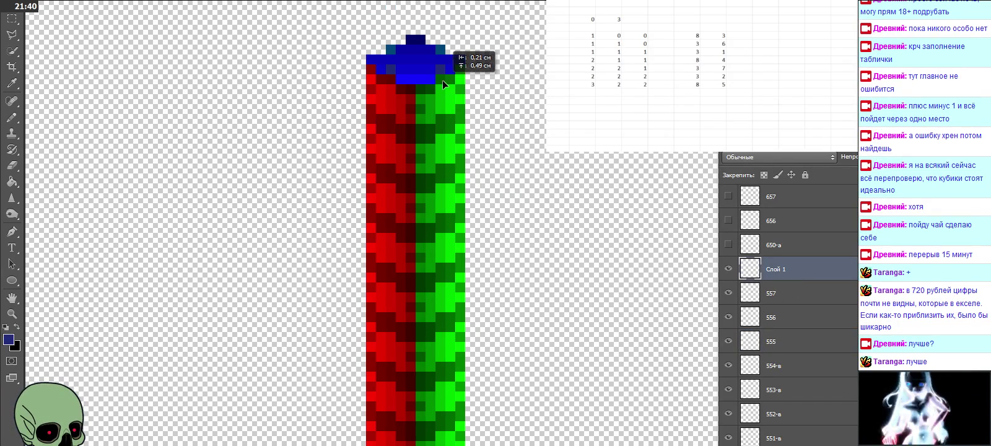
{"action": "double_click", "coordinate": [777, 269]}
Name the new layer 558-в and hide cube layers 550-в through 555
{"action": "type", "text": "558-в"}
{"action": "key", "text": "Return"}
{"action": "left_click", "coordinate": [785, 295]}
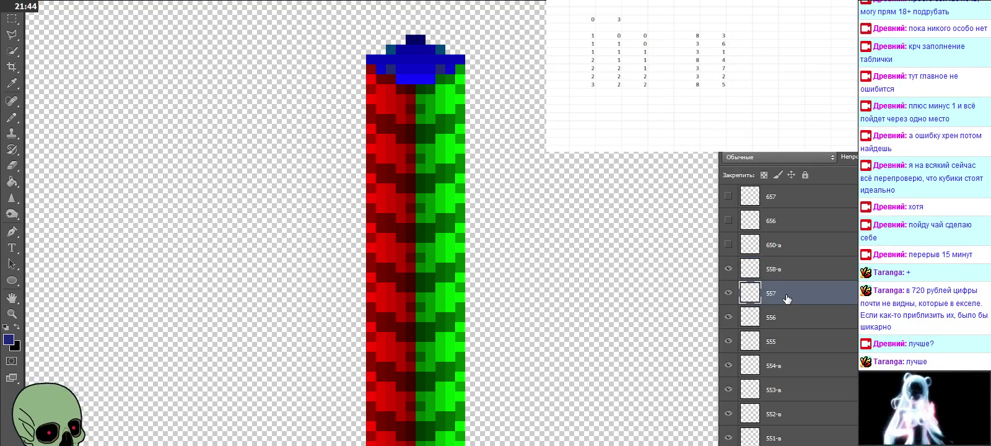
{"action": "scroll", "coordinate": [761, 371], "scroll_direction": "down", "scroll_amount": 2}
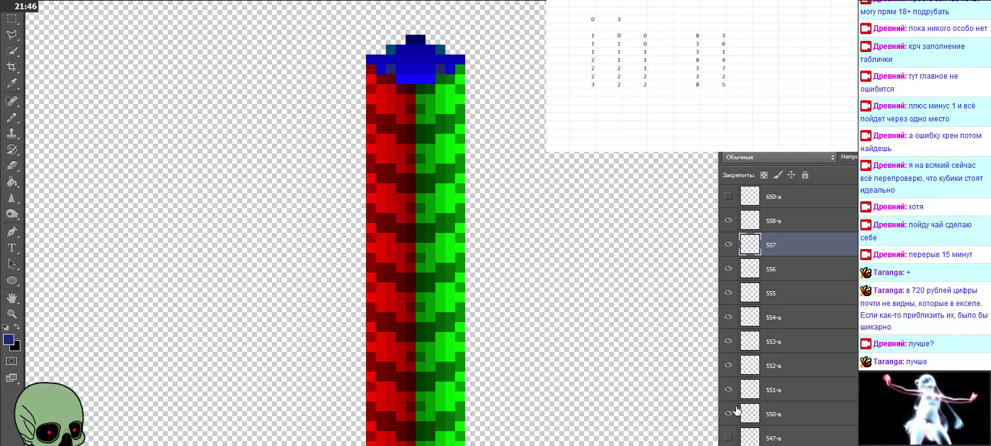
{"action": "left_click_drag", "start_coordinate": [730, 413], "coordinate": [728, 249]}
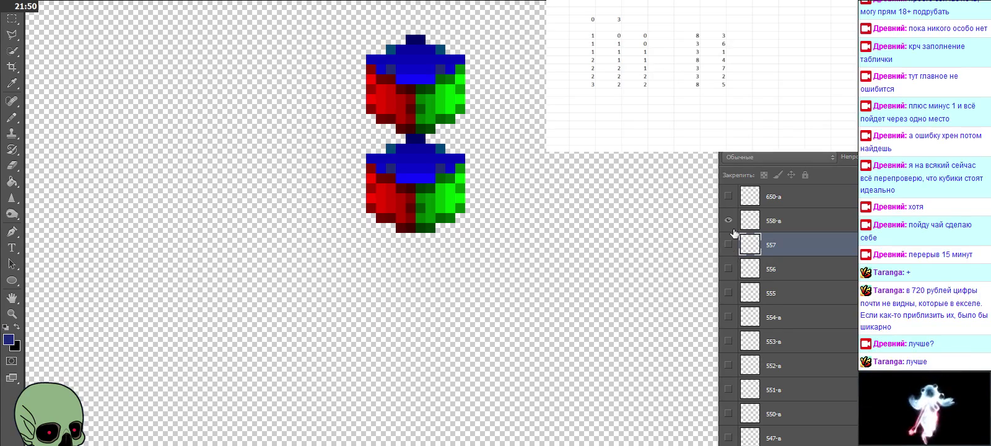
Toggle the upper cube, layer 557 and layer 555 to compare, leaving them hidden
{"action": "double_click", "coordinate": [729, 221]}
{"action": "left_click", "coordinate": [729, 220]}
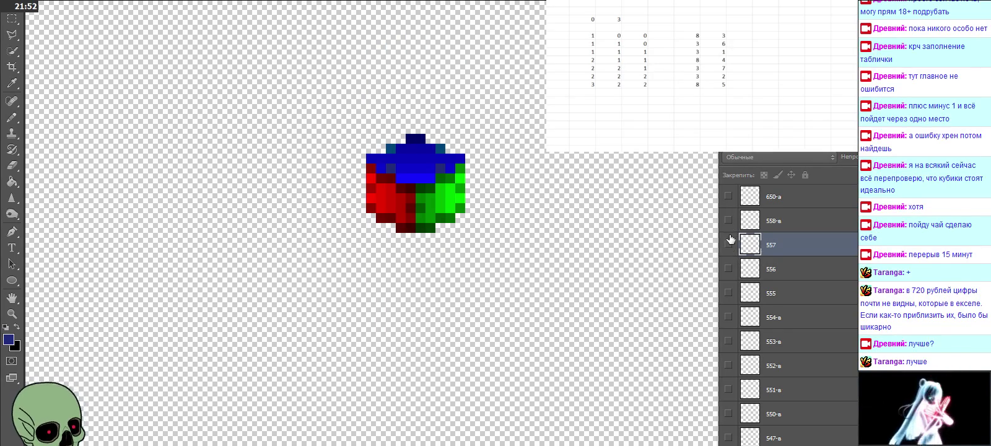
{"action": "left_click", "coordinate": [729, 245]}
{"action": "left_click", "coordinate": [728, 245]}
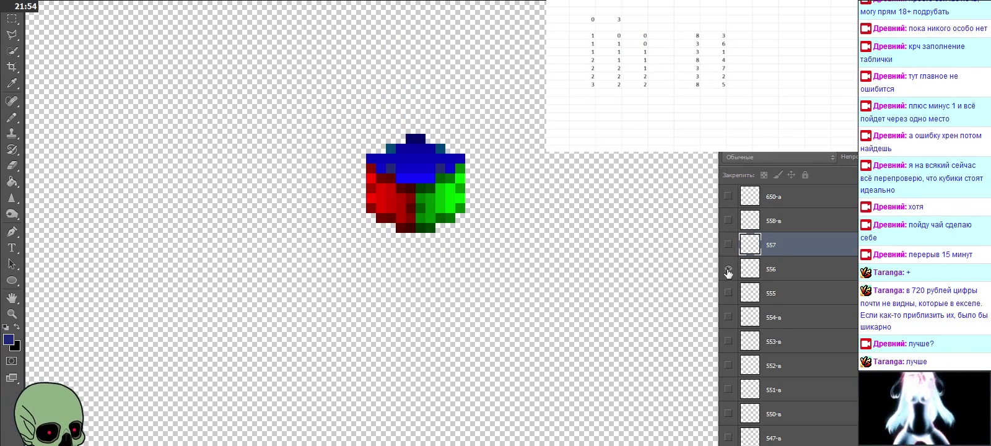
{"action": "left_click", "coordinate": [728, 293]}
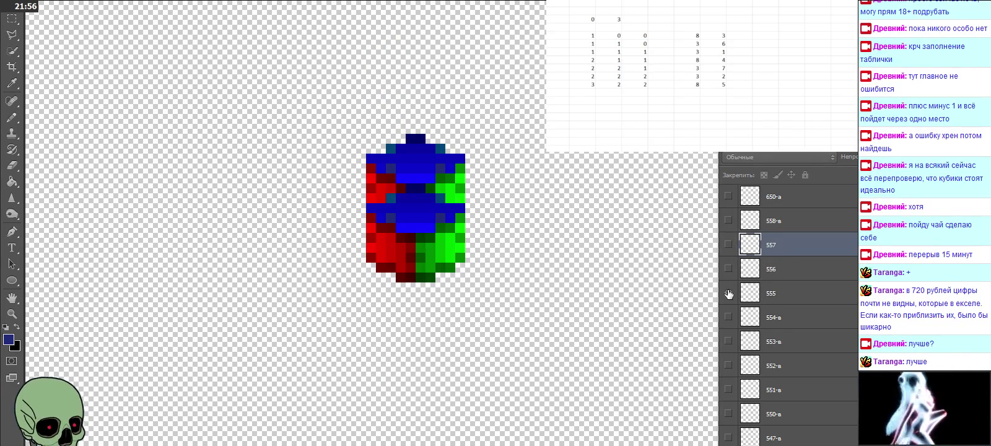
{"action": "left_click", "coordinate": [729, 293]}
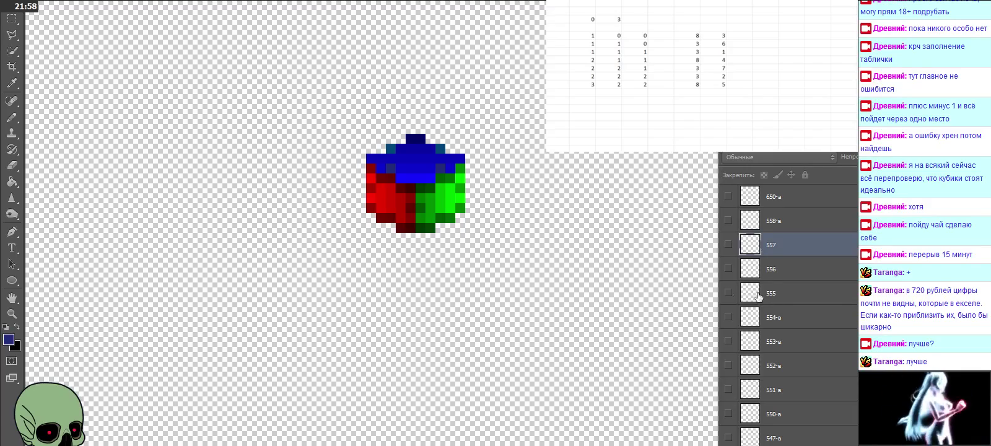
Select layer 558-в, then layer 650-а
{"action": "left_click", "coordinate": [783, 230]}
{"action": "scroll", "coordinate": [786, 247], "scroll_direction": "up", "scroll_amount": 2}
{"action": "left_click", "coordinate": [790, 241]}
{"action": "scroll", "coordinate": [791, 242], "scroll_direction": "up", "scroll_amount": 1}
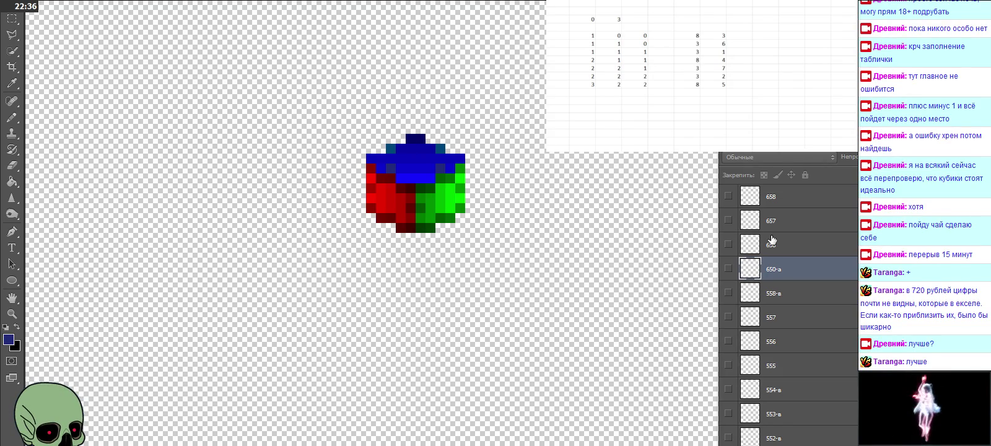
{"action": "left_click", "coordinate": [727, 268]}
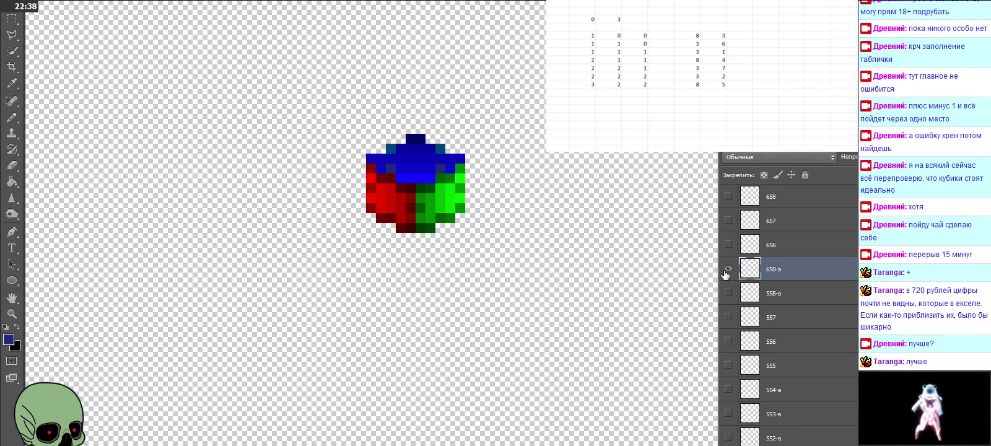
Move the pasted cube onto the lower cube and name its layer 651-в
{"action": "scroll", "coordinate": [532, 270], "scroll_direction": "down", "scroll_amount": 5}
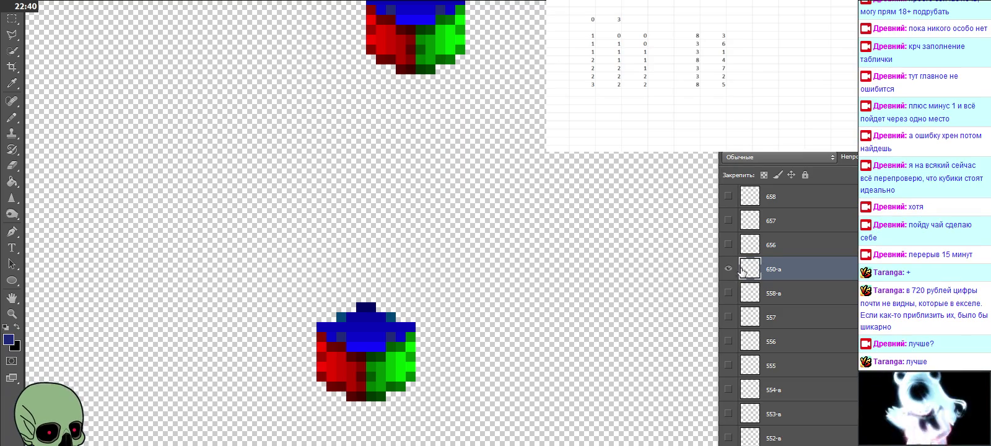
{"action": "left_click_drag", "start_coordinate": [406, 280], "coordinate": [349, 312]}
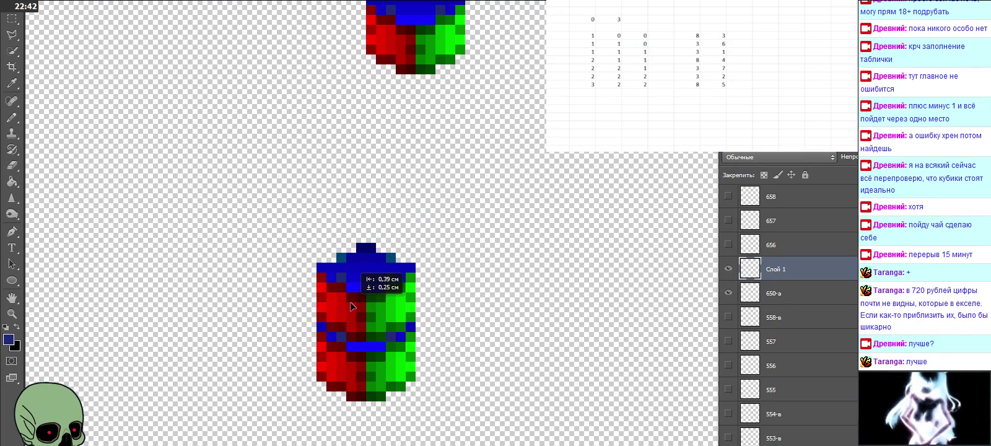
{"action": "double_click", "coordinate": [781, 268]}
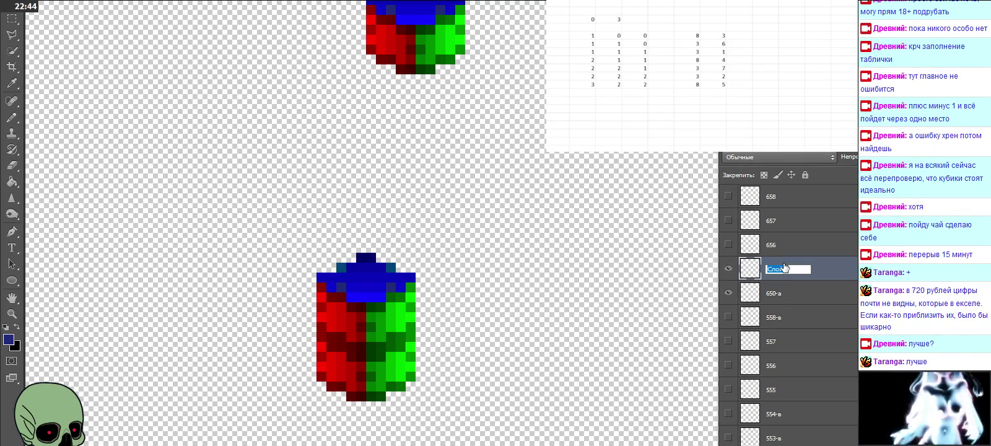
{"action": "type", "text": "651-в"}
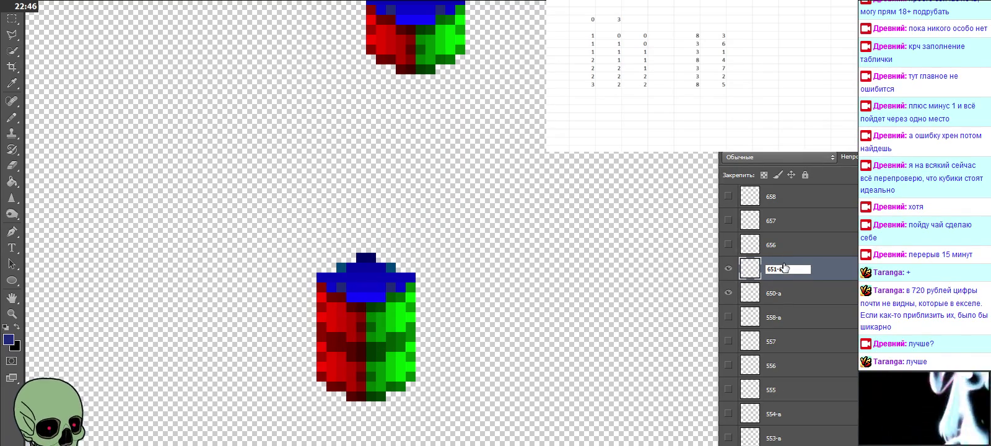
{"action": "key", "text": "Return"}
Paste and stack two more cubes onto the column, naming them 652-в and 653-в
{"action": "key", "text": "ctrl+v"}
{"action": "mouse_move", "coordinate": [508, 248]}
{"action": "left_mouse_down"}
{"action": "mouse_move", "coordinate": [381, 260]}
{"action": "mouse_move", "coordinate": [380, 269]}
{"action": "left_mouse_up"}
{"action": "double_click", "coordinate": [782, 269]}
{"action": "type", "text": "6"}
{"action": "key", "text": "Return"}
{"action": "key", "text": "ctrl+v"}
{"action": "left_click_drag", "start_coordinate": [462, 235], "coordinate": [354, 215]}
{"action": "double_click", "coordinate": [778, 270]}
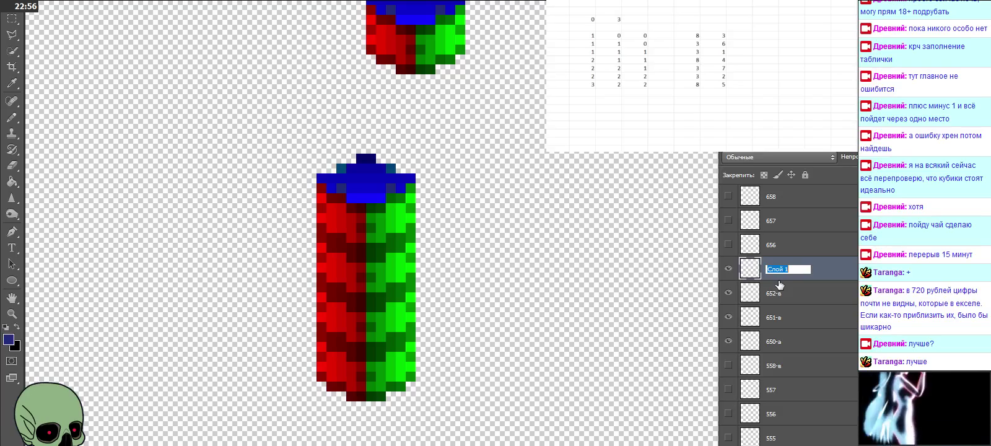
{"action": "type", "text": "653-в"}
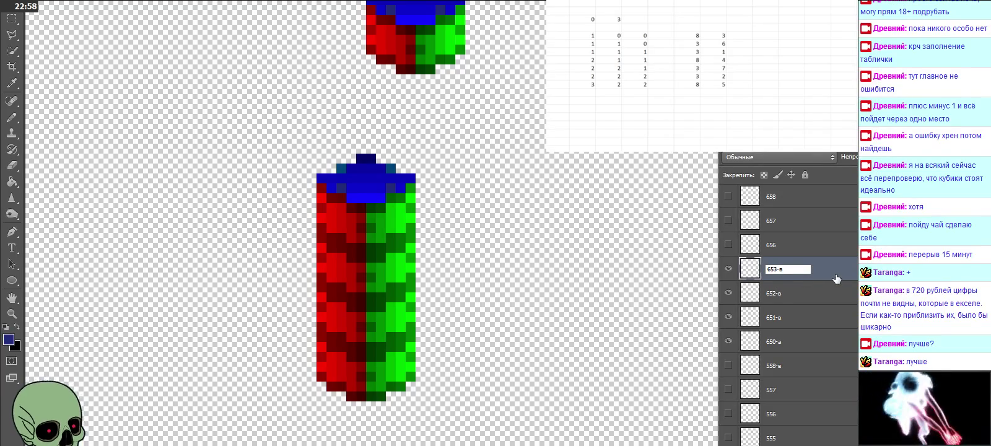
{"action": "key", "text": "Return"}
Place another pasted cube on top of the column as layer 654-в
{"action": "key", "text": "ctrl+v"}
{"action": "mouse_move", "coordinate": [475, 264]}
{"action": "left_mouse_down"}
{"action": "mouse_move", "coordinate": [364, 166]}
{"action": "mouse_move", "coordinate": [364, 186]}
{"action": "left_mouse_up"}
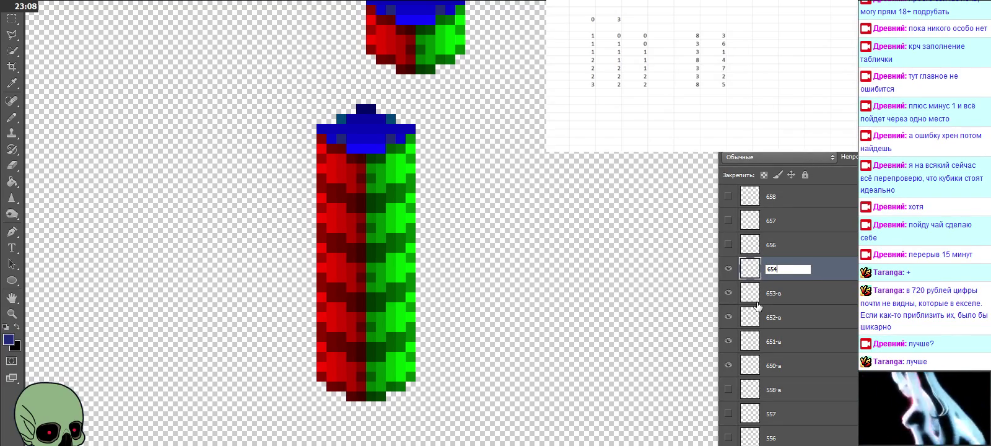
{"action": "type", "text": "-в"}
{"action": "left_click", "coordinate": [782, 293]}
{"action": "left_click", "coordinate": [787, 276]}
Add a final cube on top as layer 655-в and toggle its visibility
{"action": "key", "text": "ctrl+v"}
{"action": "left_click_drag", "start_coordinate": [495, 186], "coordinate": [392, 115]}
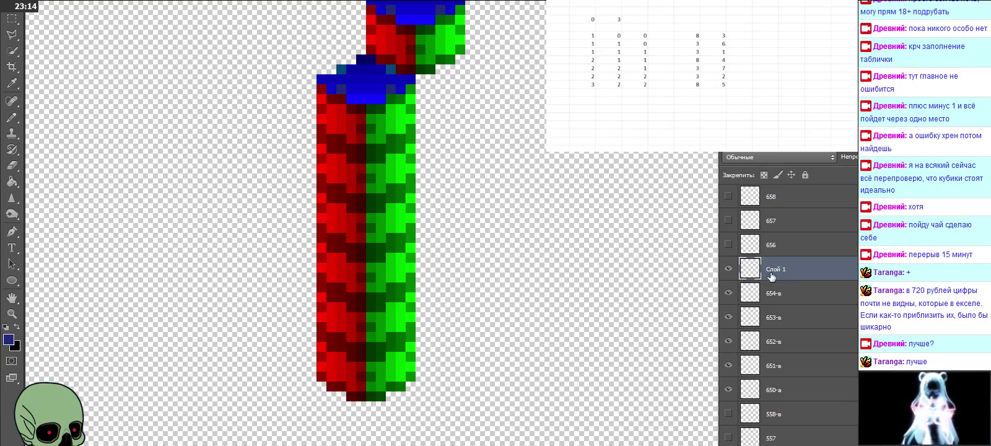
{"action": "type", "text": "655-в"}
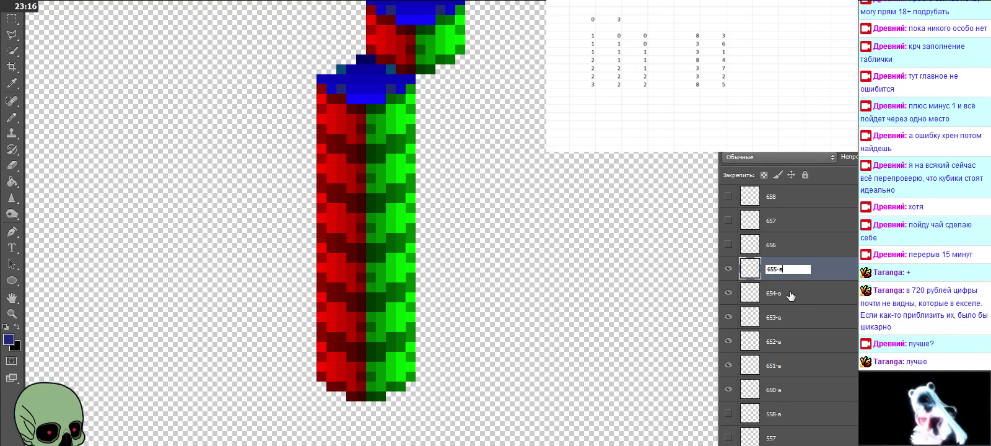
{"action": "left_click", "coordinate": [796, 297]}
{"action": "left_click", "coordinate": [728, 269]}
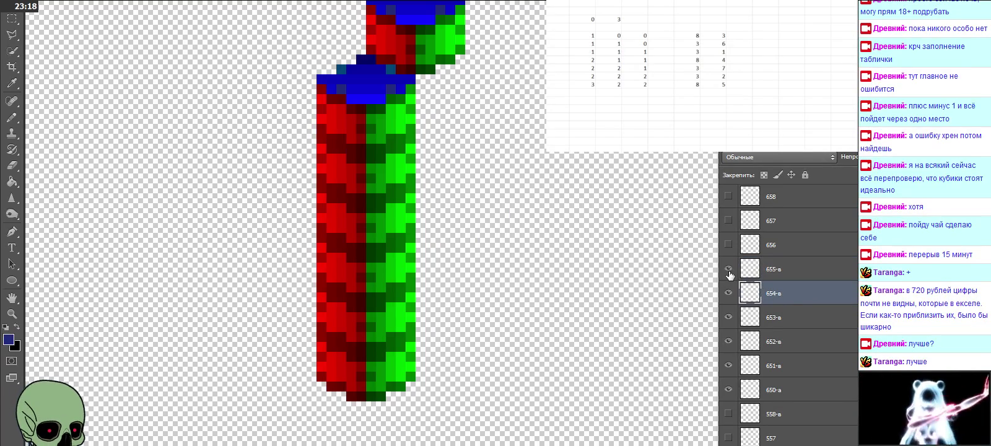
{"action": "left_click", "coordinate": [728, 268]}
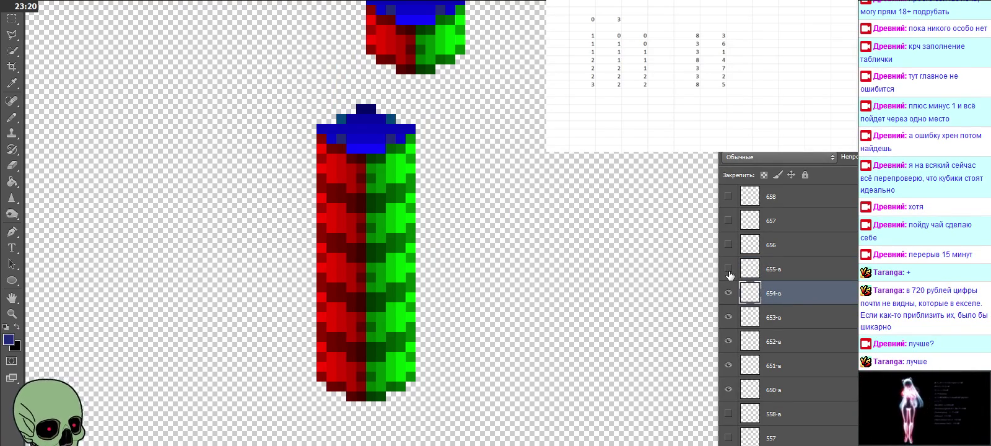
Paste a cube copy above layer 658 and show layers 656–658
{"action": "scroll", "coordinate": [539, 291], "scroll_direction": "up", "scroll_amount": 3}
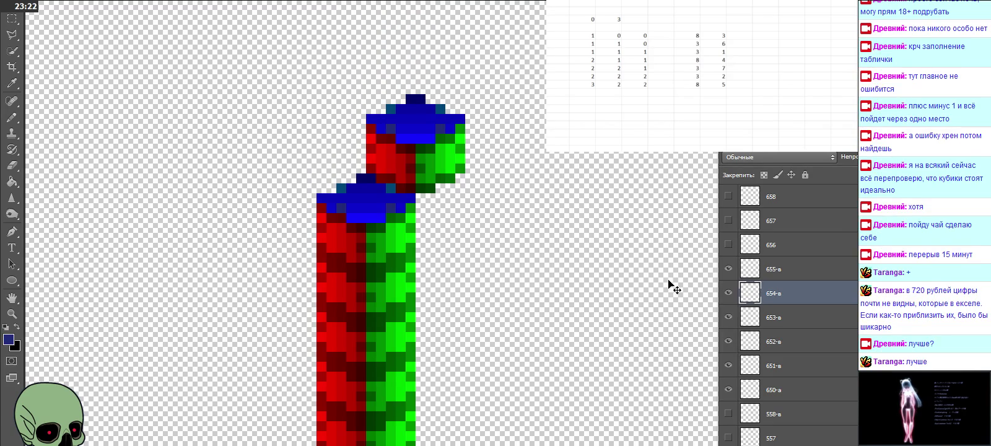
{"action": "scroll", "coordinate": [724, 272], "scroll_direction": "up", "scroll_amount": 1}
{"action": "scroll", "coordinate": [780, 271], "scroll_direction": "up", "scroll_amount": 1}
{"action": "left_click", "coordinate": [784, 254]}
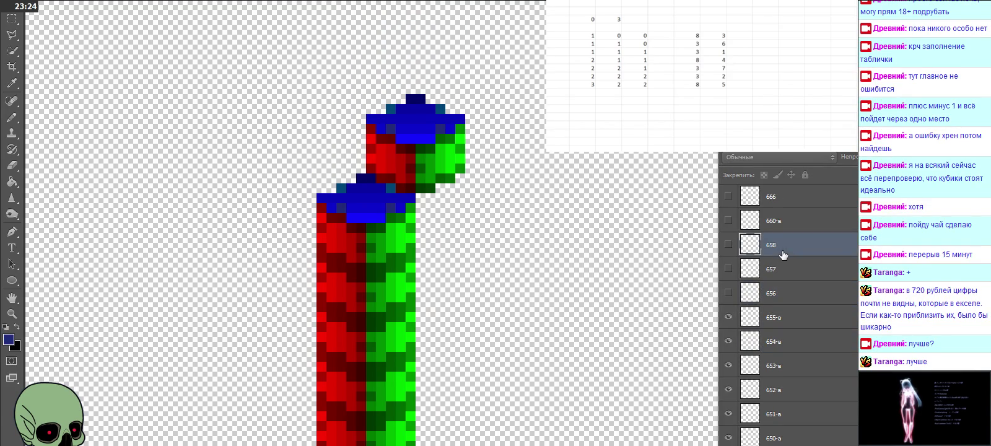
{"action": "key", "text": "ctrl+v"}
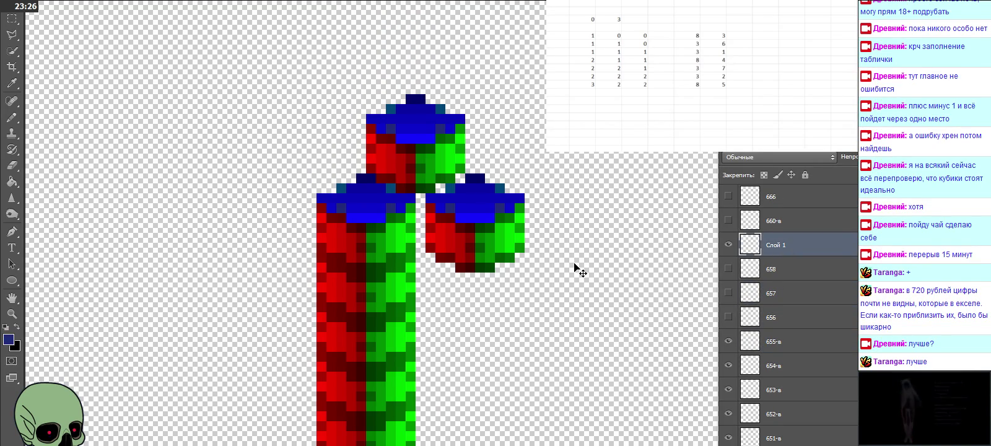
{"action": "left_click", "coordinate": [728, 267]}
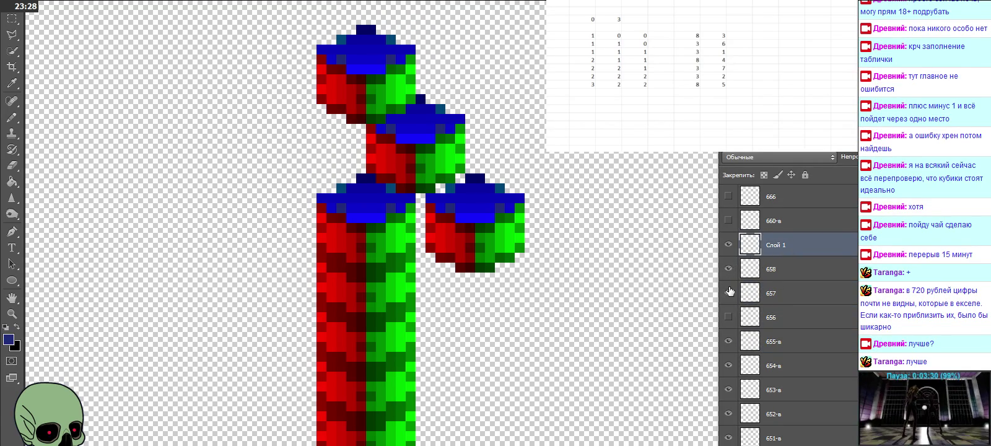
{"action": "left_click", "coordinate": [729, 291]}
{"action": "left_click", "coordinate": [729, 317]}
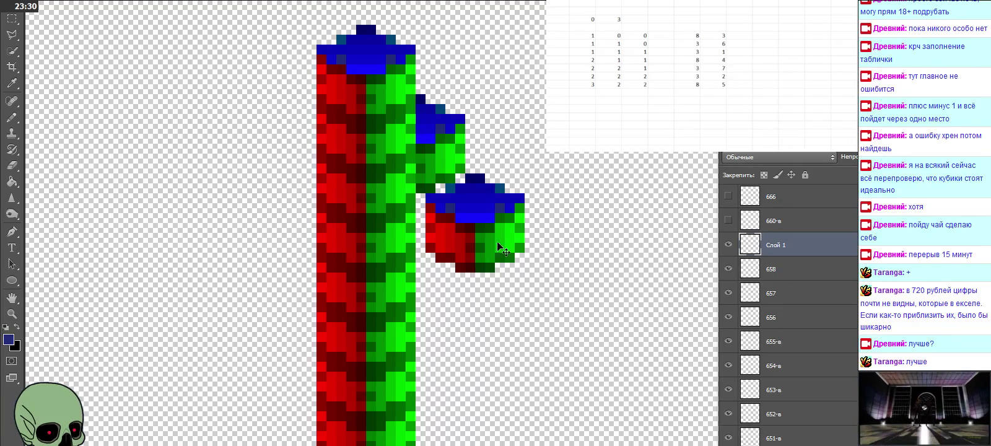
Move the pasted cube to the column's top and name its layer 659-в
{"action": "mouse_move", "coordinate": [451, 212]}
{"action": "left_mouse_down"}
{"action": "mouse_move", "coordinate": [390, 24]}
{"action": "mouse_move", "coordinate": [363, 12]}
{"action": "left_mouse_up"}
{"action": "double_click", "coordinate": [775, 245]}
{"action": "type", "text": "659-в"}
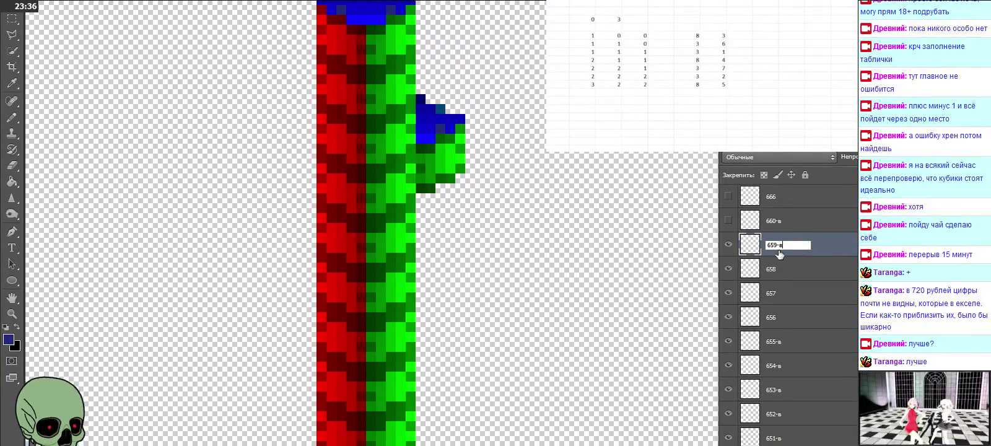
{"action": "key", "text": "Return"}
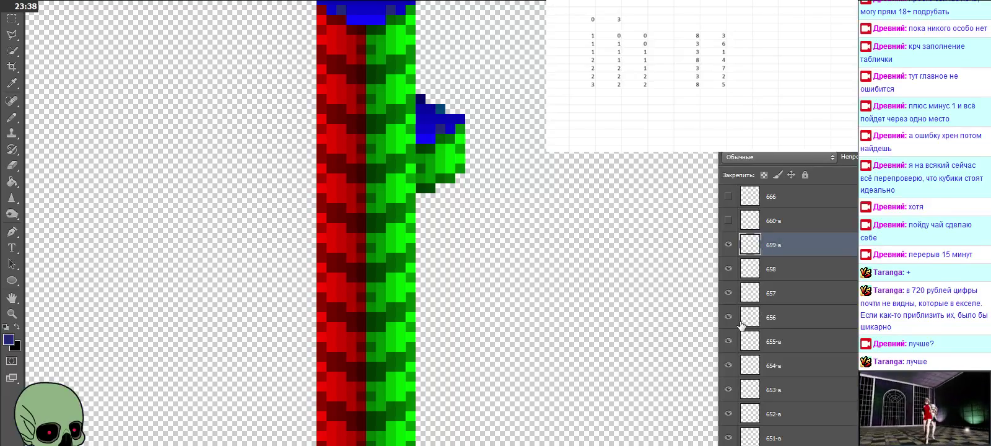
Hide layers 655-в to 659-в, then check the 655-в to 658 pieces one at a time
{"action": "left_click", "coordinate": [728, 341]}
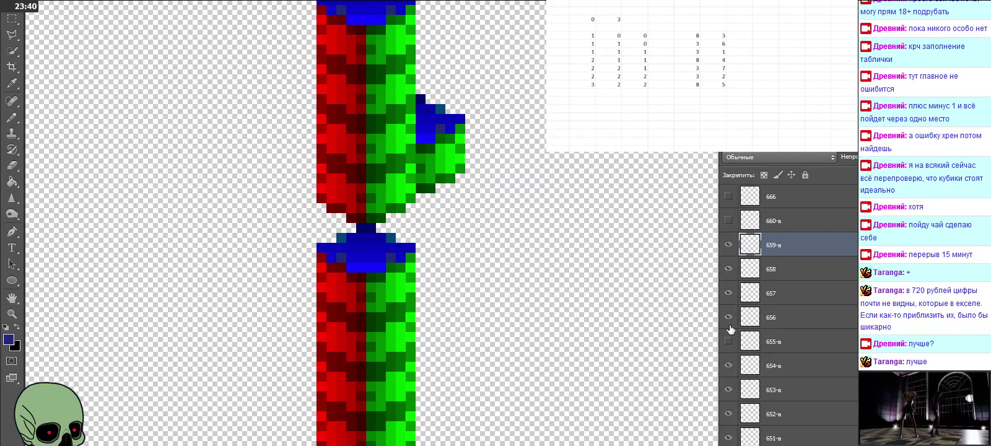
{"action": "left_click_drag", "start_coordinate": [729, 326], "coordinate": [728, 250]}
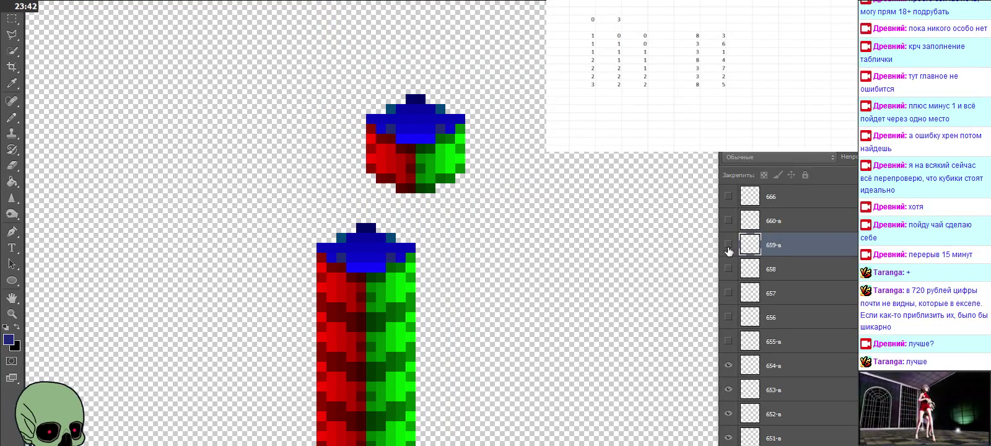
{"action": "left_click", "coordinate": [729, 314]}
{"action": "left_click", "coordinate": [728, 315]}
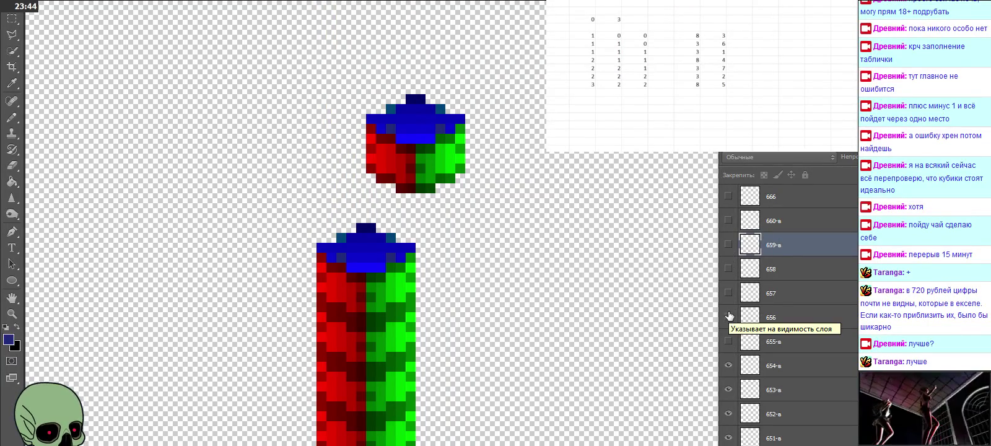
{"action": "left_click", "coordinate": [728, 341]}
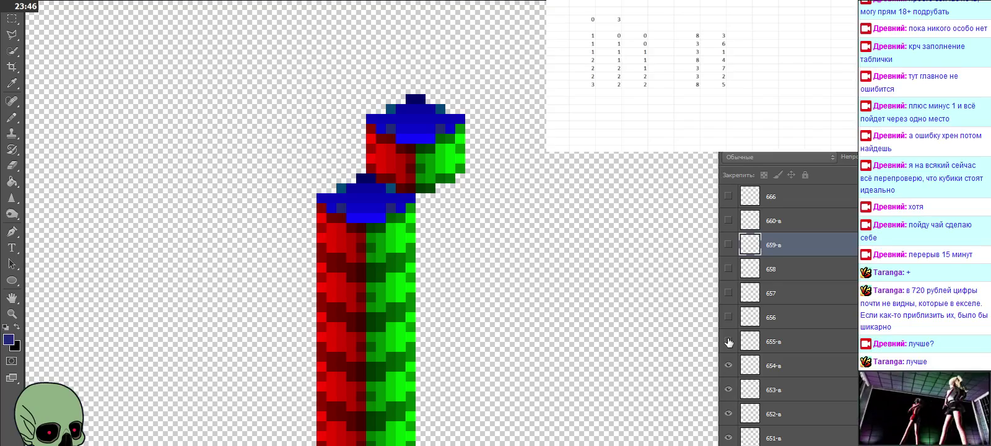
{"action": "left_click", "coordinate": [728, 341]}
{"action": "left_click", "coordinate": [728, 317]}
{"action": "left_click", "coordinate": [728, 317]}
{"action": "left_click", "coordinate": [729, 293]}
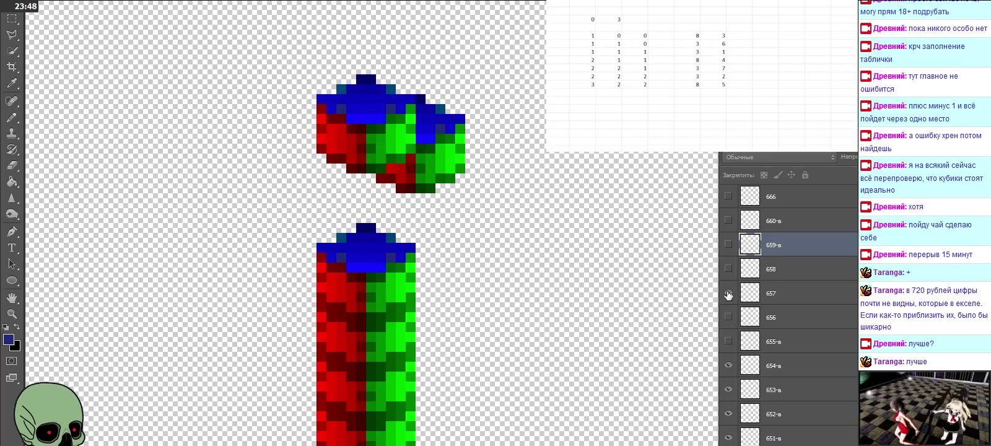
{"action": "left_click", "coordinate": [728, 293]}
{"action": "left_click", "coordinate": [728, 269]}
{"action": "left_click", "coordinate": [728, 269]}
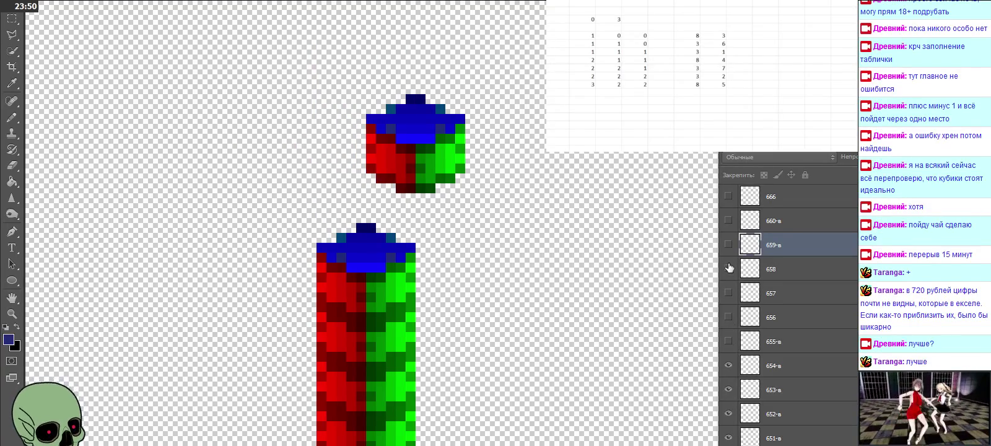
Show layers 659-в down to 655-в again
{"action": "left_click", "coordinate": [728, 248]}
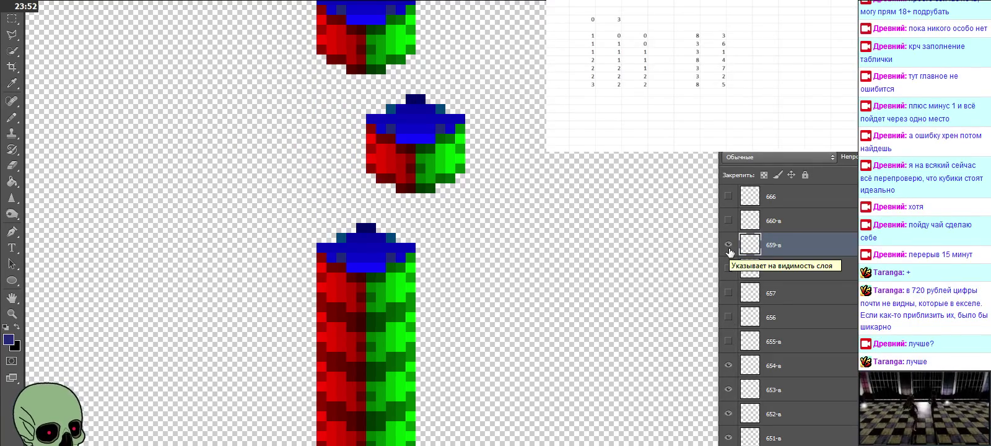
{"action": "left_click", "coordinate": [728, 269]}
{"action": "left_click", "coordinate": [728, 293]}
{"action": "left_click", "coordinate": [728, 317]}
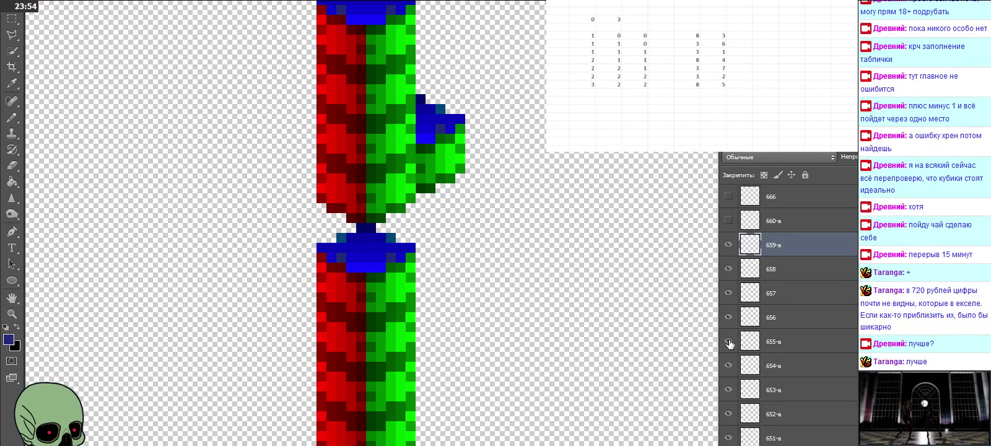
{"action": "left_click", "coordinate": [728, 342]}
Hide layers 650-а through 655-в, leaving a single cube visible
{"action": "scroll", "coordinate": [539, 230], "scroll_direction": "up", "scroll_amount": 1}
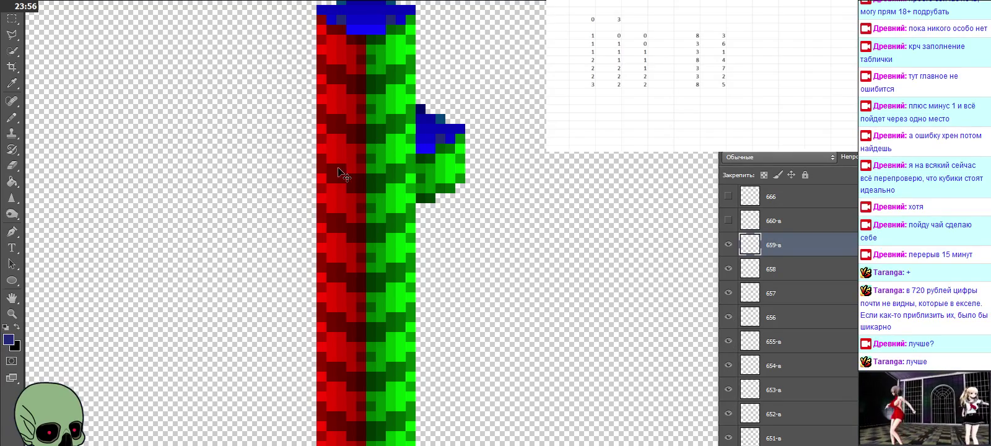
{"action": "scroll", "coordinate": [346, 204], "scroll_direction": "down", "scroll_amount": 2}
{"action": "scroll", "coordinate": [427, 207], "scroll_direction": "down", "scroll_amount": 10}
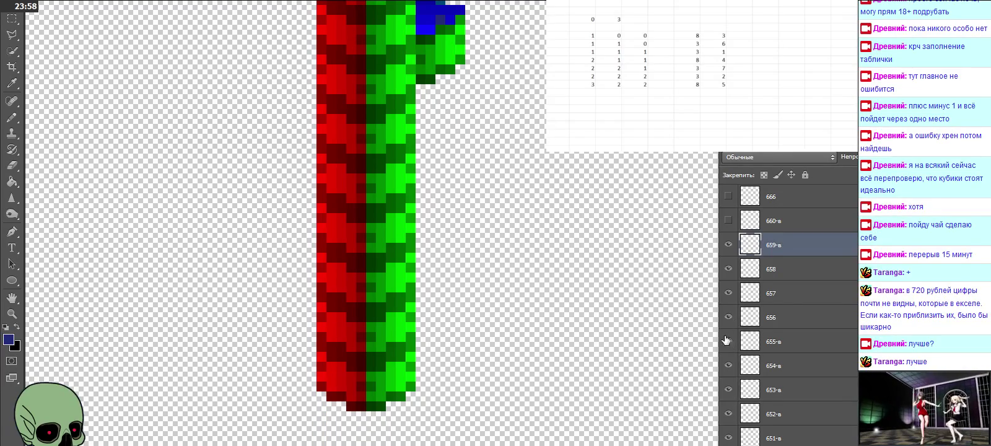
{"action": "scroll", "coordinate": [751, 358], "scroll_direction": "down", "scroll_amount": 3}
{"action": "left_click_drag", "start_coordinate": [731, 339], "coordinate": [728, 203]}
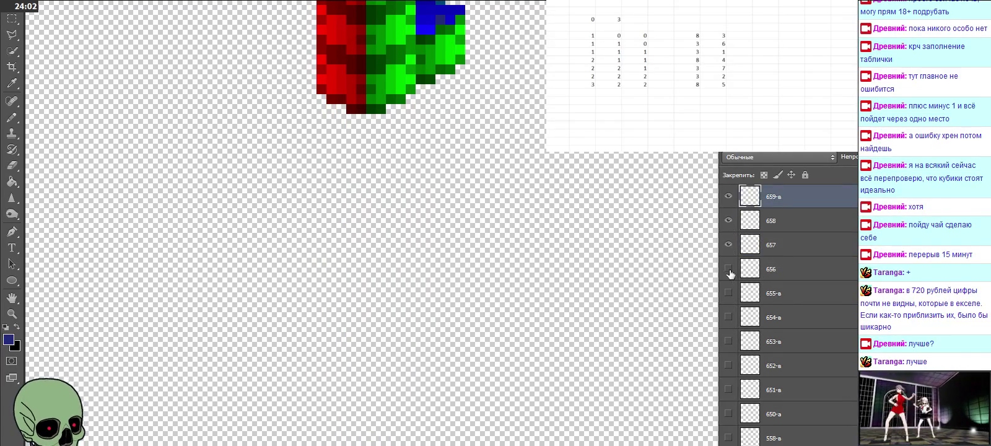
{"action": "scroll", "coordinate": [743, 229], "scroll_direction": "up", "scroll_amount": 2}
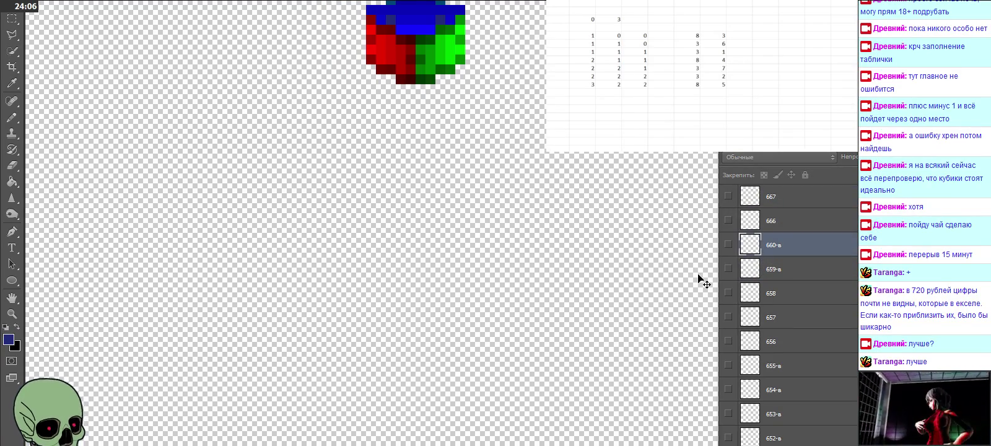
Show layer 660-в and stack three pasted cube copies onto the column
{"action": "left_click", "coordinate": [728, 244]}
{"action": "scroll", "coordinate": [650, 256], "scroll_direction": "down", "scroll_amount": 2}
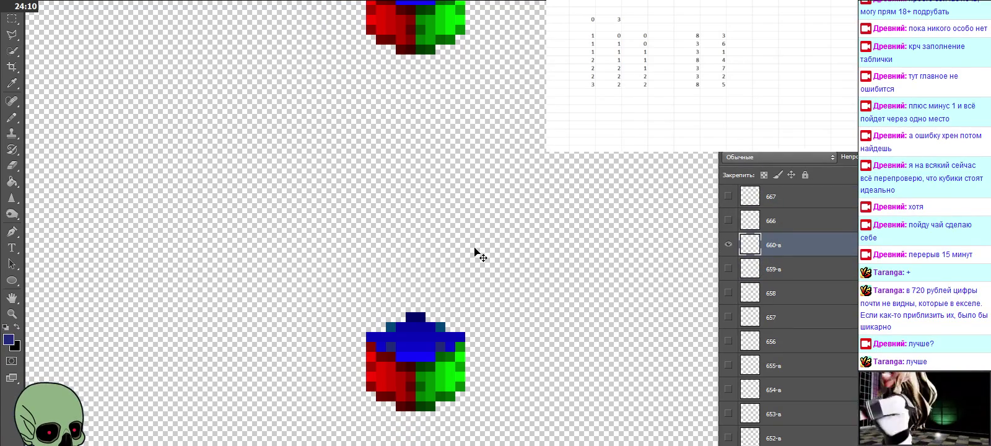
{"action": "key", "text": "ctrl+v"}
{"action": "left_click_drag", "start_coordinate": [489, 246], "coordinate": [431, 345]}
{"action": "key", "text": "ctrl+v"}
{"action": "left_click_drag", "start_coordinate": [461, 234], "coordinate": [418, 265]}
{"action": "key", "text": "ctrl+v"}
{"action": "mouse_move", "coordinate": [432, 214]}
{"action": "left_mouse_down"}
{"action": "mouse_move", "coordinate": [404, 191]}
{"action": "mouse_move", "coordinate": [393, 198]}
{"action": "left_mouse_up"}
Rename the three new layers to 661-в, 662-в and 663-в
{"action": "double_click", "coordinate": [775, 294]}
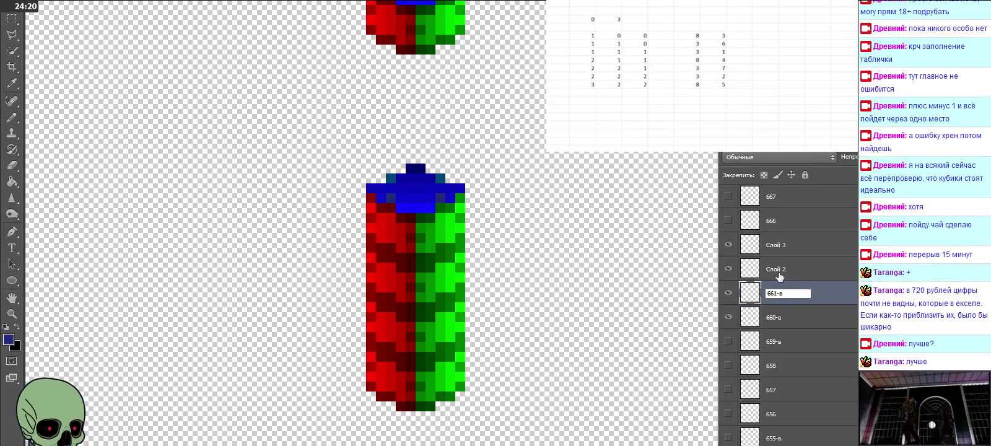
{"action": "double_click", "coordinate": [777, 270]}
{"action": "type", "text": "662-в"}
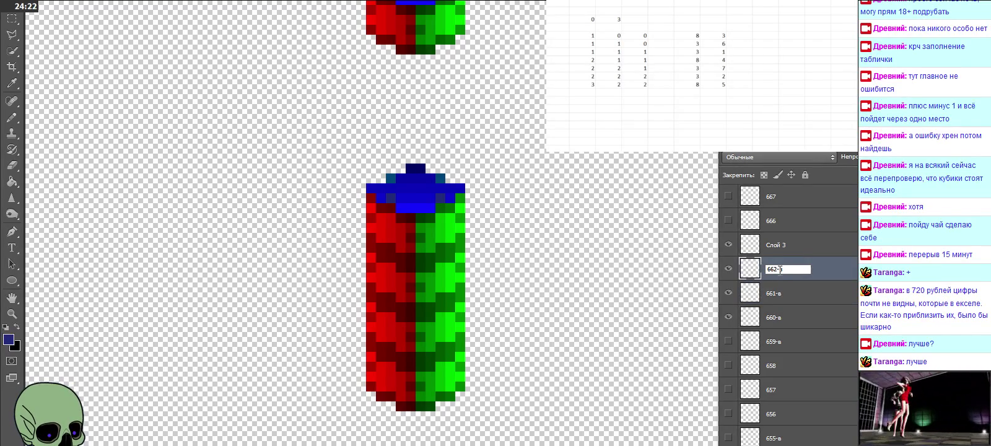
{"action": "double_click", "coordinate": [775, 245]}
{"action": "type", "text": "663-в"}
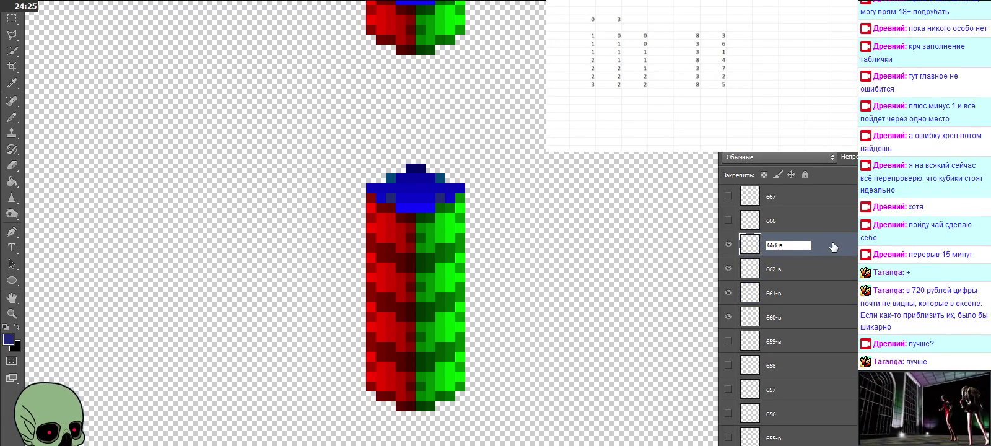
{"action": "key", "text": "Return"}
Paste two more cubes onto the column top, naming them 664-в and 665-в
{"action": "key", "text": "ctrl+v"}
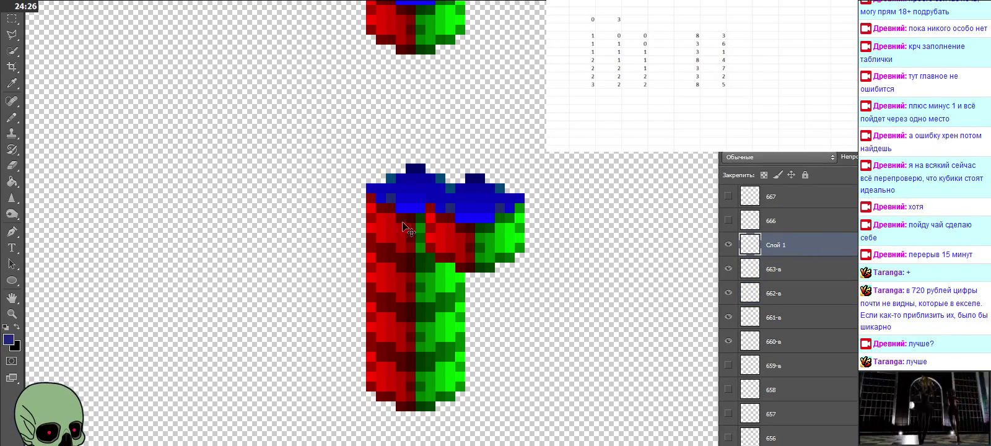
{"action": "mouse_move", "coordinate": [408, 231]}
{"action": "left_mouse_down"}
{"action": "mouse_move", "coordinate": [399, 167]}
{"action": "mouse_move", "coordinate": [399, 177]}
{"action": "left_mouse_up"}
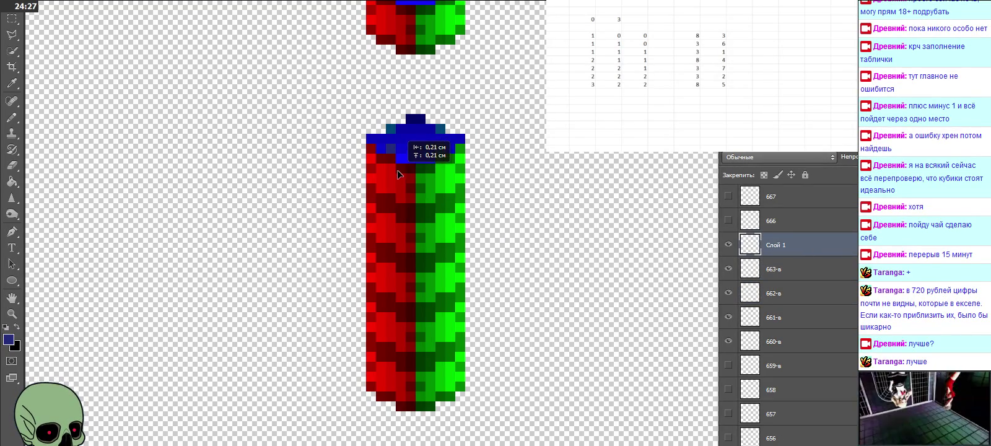
{"action": "double_click", "coordinate": [779, 245]}
{"action": "type", "text": "664-в"}
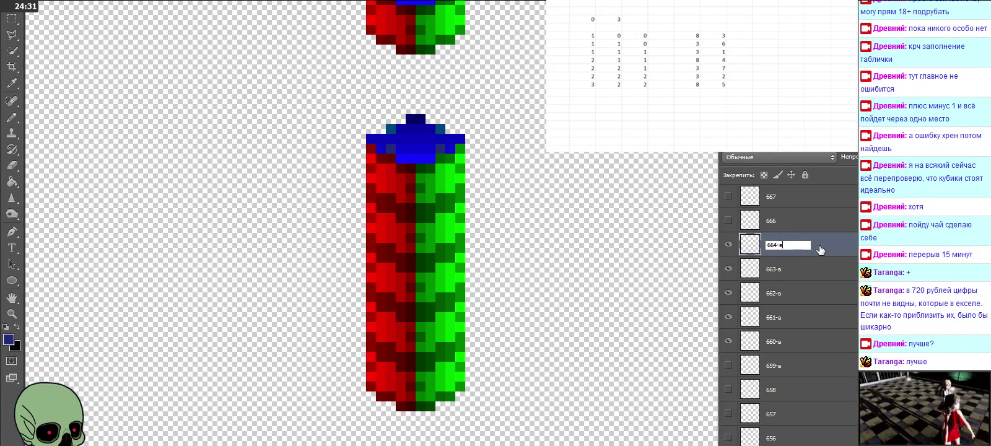
{"action": "key", "text": "Return"}
{"action": "scroll", "coordinate": [593, 199], "scroll_direction": "up", "scroll_amount": 1}
{"action": "key", "text": "ctrl+v"}
{"action": "left_click_drag", "start_coordinate": [563, 206], "coordinate": [383, 141]}
{"action": "double_click", "coordinate": [775, 246]}
{"action": "type", "text": "665"}
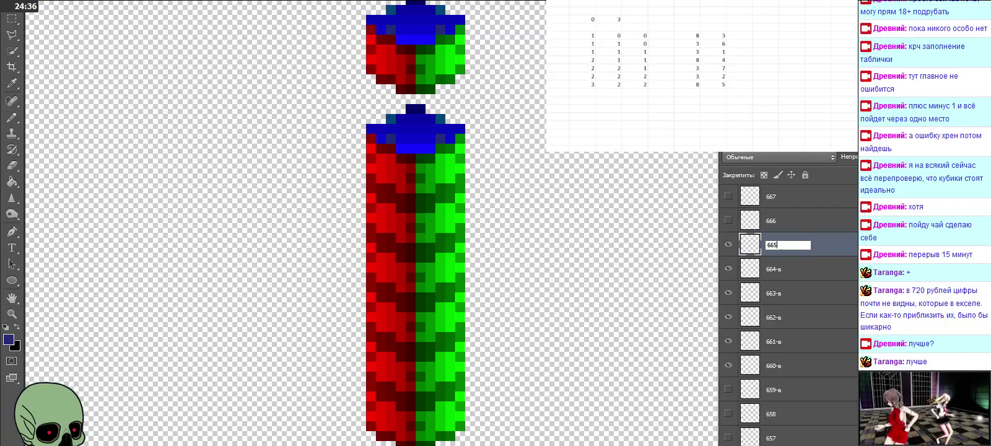
{"action": "key", "text": "Return"}
Show layers 666, 667, 668 and 669, and select layer 669
{"action": "scroll", "coordinate": [812, 250], "scroll_direction": "up", "scroll_amount": 1}
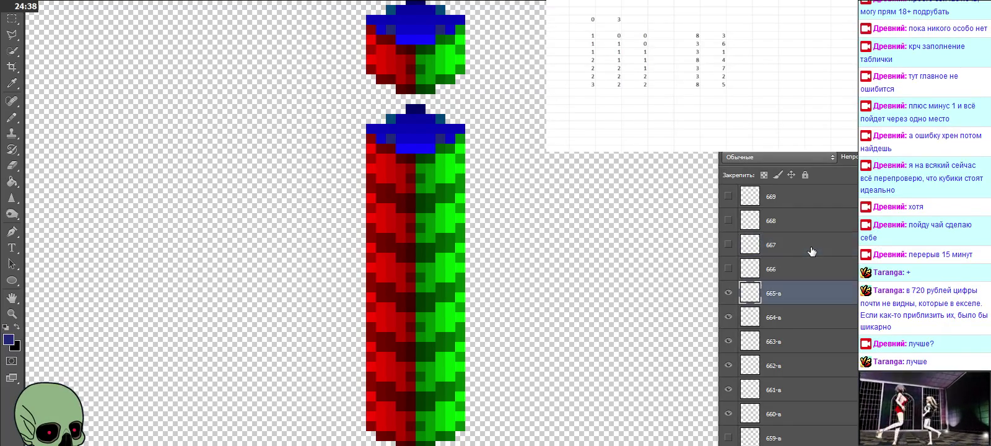
{"action": "left_click", "coordinate": [728, 270]}
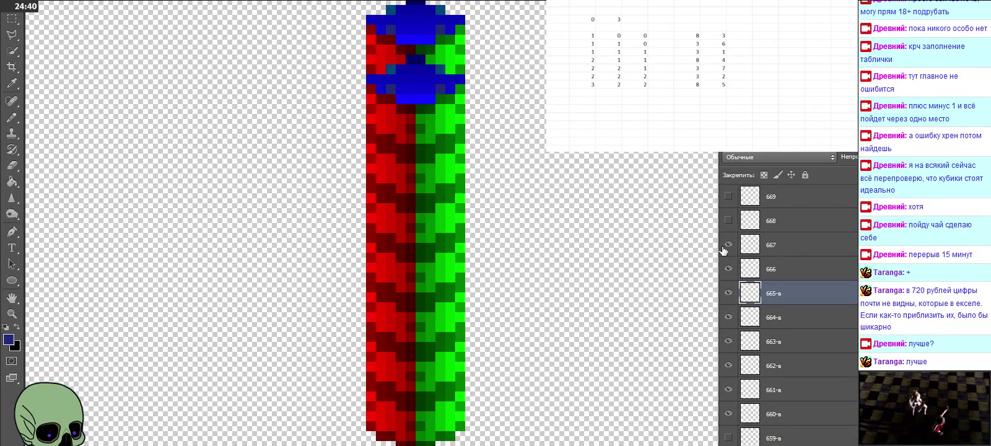
{"action": "left_click", "coordinate": [727, 243]}
{"action": "left_click", "coordinate": [728, 219]}
{"action": "scroll", "coordinate": [794, 253], "scroll_direction": "up", "scroll_amount": 1}
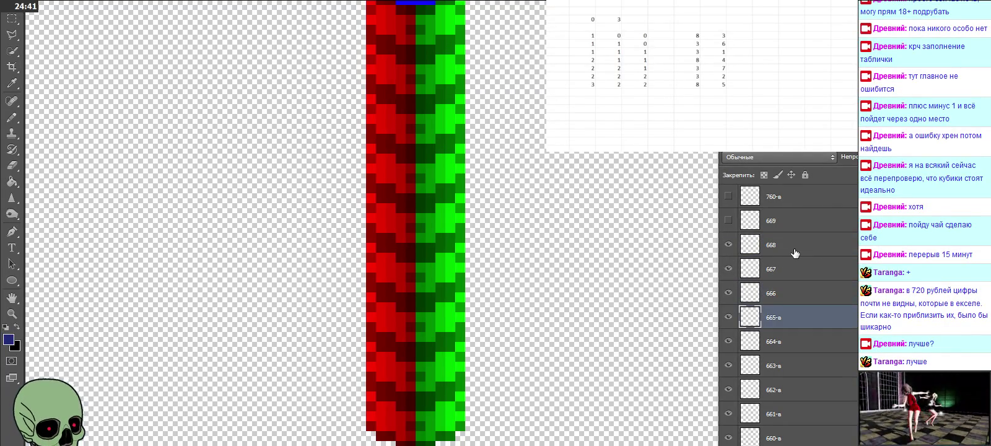
{"action": "left_click", "coordinate": [728, 221]}
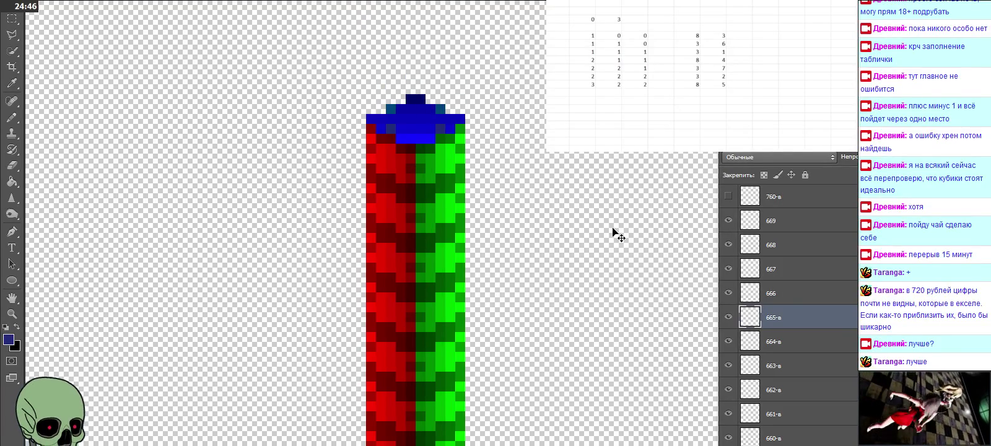
{"action": "left_click", "coordinate": [773, 230]}
Paste a cube onto the column top and name its layer 66-10-в
{"action": "key", "text": "ctrl+v"}
{"action": "mouse_move", "coordinate": [506, 230]}
{"action": "left_mouse_down"}
{"action": "mouse_move", "coordinate": [449, 103]}
{"action": "mouse_move", "coordinate": [446, 118]}
{"action": "left_mouse_up"}
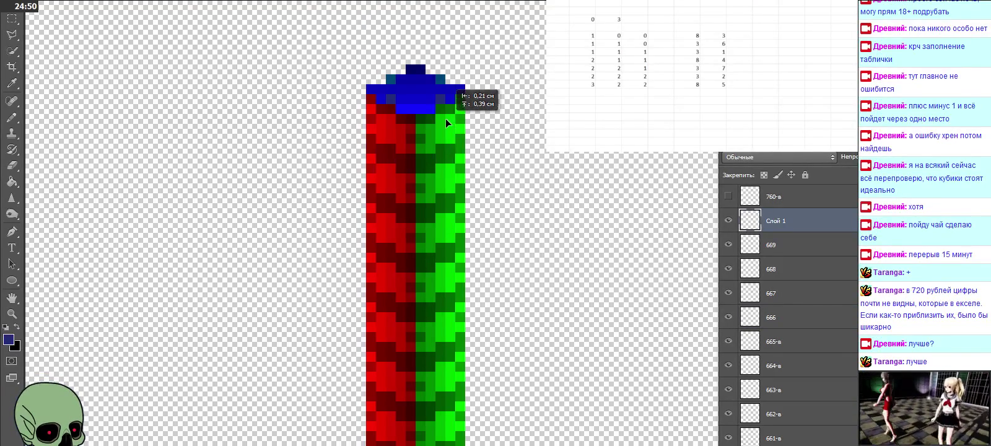
{"action": "double_click", "coordinate": [775, 221]}
{"action": "type", "text": "66-10-в"}
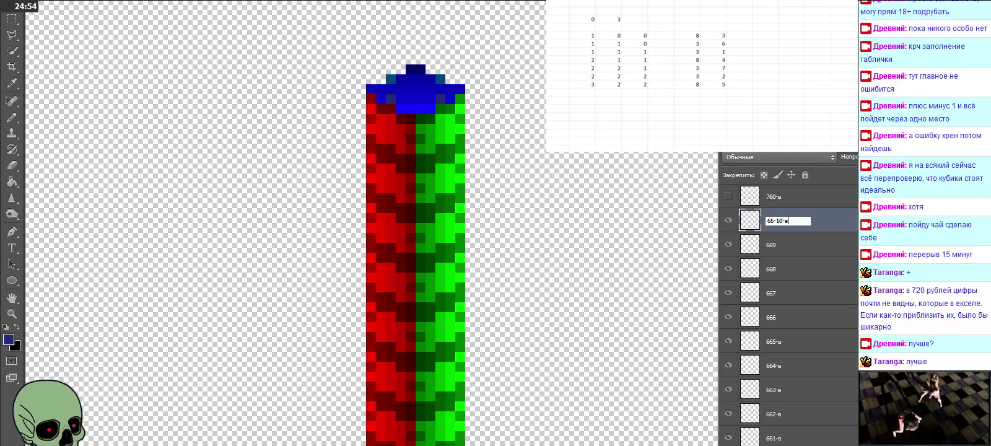
{"action": "key", "text": "Return"}
{"action": "left_click", "coordinate": [799, 252]}
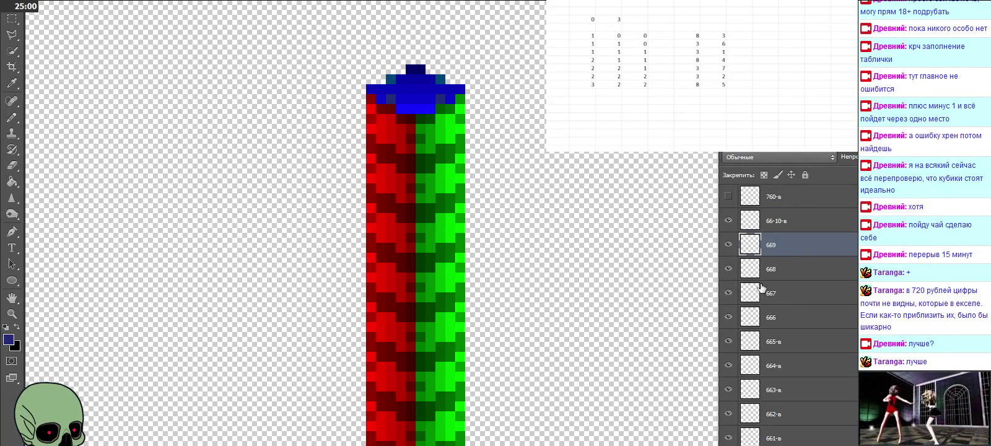
Hide the 66x column layers from 663-в up through 66-10-в
{"action": "left_click", "coordinate": [728, 365]}
{"action": "left_click", "coordinate": [728, 389]}
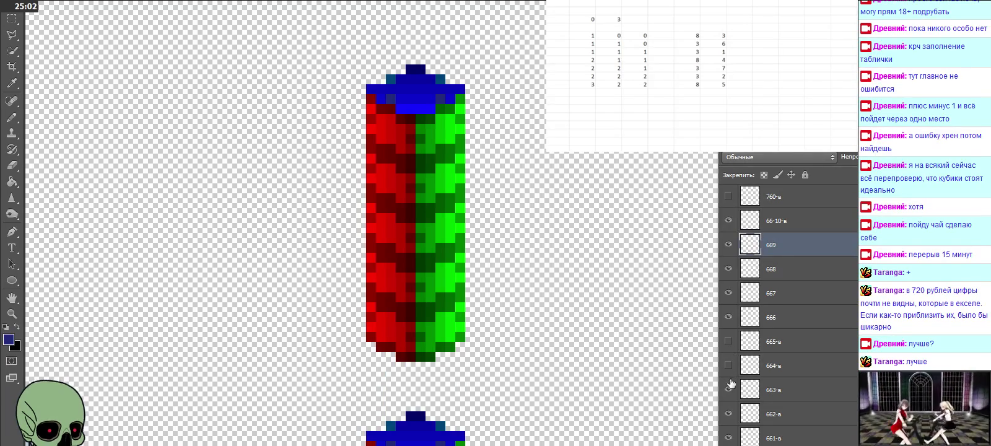
{"action": "left_click", "coordinate": [729, 317]}
{"action": "left_click_drag", "start_coordinate": [728, 293], "coordinate": [729, 220]}
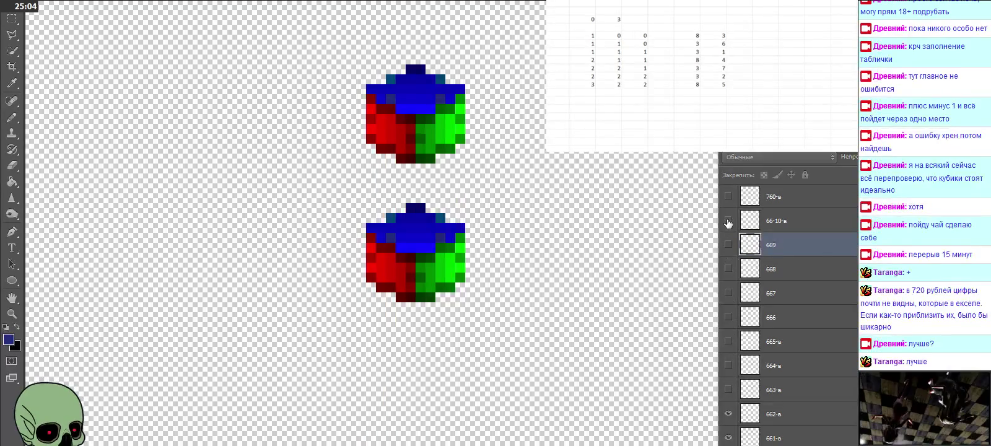
Show and hide each 66x cube up to 66-10-в one at a time to check it
{"action": "left_click", "coordinate": [728, 341]}
{"action": "left_click", "coordinate": [728, 341]}
{"action": "left_click", "coordinate": [728, 317]}
{"action": "left_click", "coordinate": [727, 317]}
{"action": "left_click", "coordinate": [728, 292]}
{"action": "left_click", "coordinate": [728, 293]}
{"action": "left_click", "coordinate": [728, 269]}
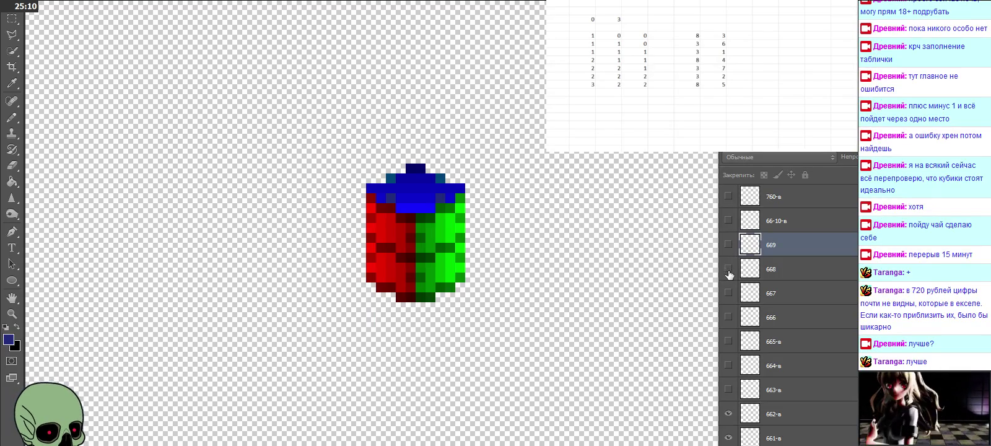
{"action": "left_click", "coordinate": [728, 268]}
{"action": "left_click", "coordinate": [728, 244]}
{"action": "left_click", "coordinate": [728, 245]}
{"action": "left_click", "coordinate": [728, 220]}
{"action": "left_click", "coordinate": [728, 220]}
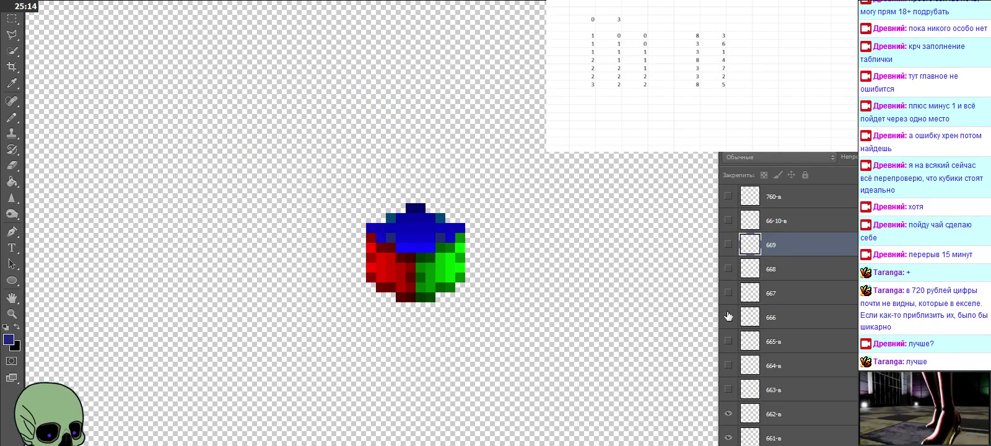
Show the column layers from 662-в up through the top cubes again
{"action": "scroll", "coordinate": [727, 344], "scroll_direction": "down", "scroll_amount": 2}
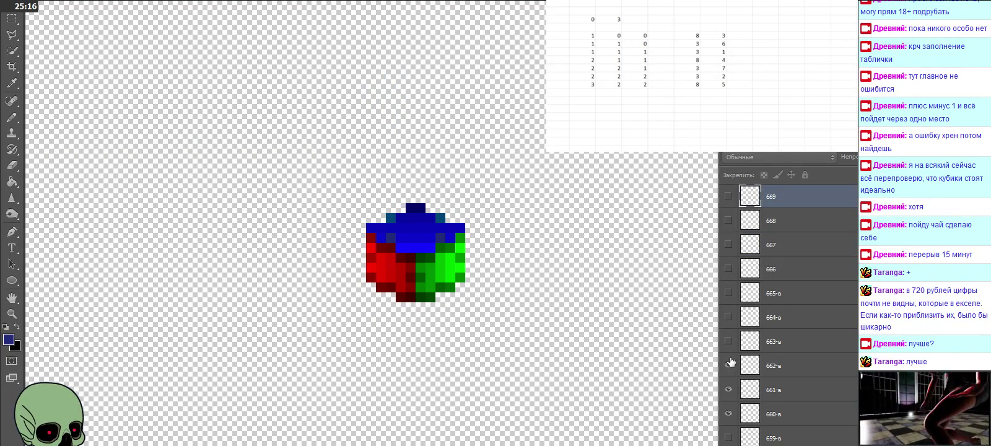
{"action": "scroll", "coordinate": [803, 325], "scroll_direction": "up", "scroll_amount": 1}
{"action": "scroll", "coordinate": [805, 324], "scroll_direction": "up", "scroll_amount": 2}
{"action": "scroll", "coordinate": [804, 322], "scroll_direction": "down", "scroll_amount": 4}
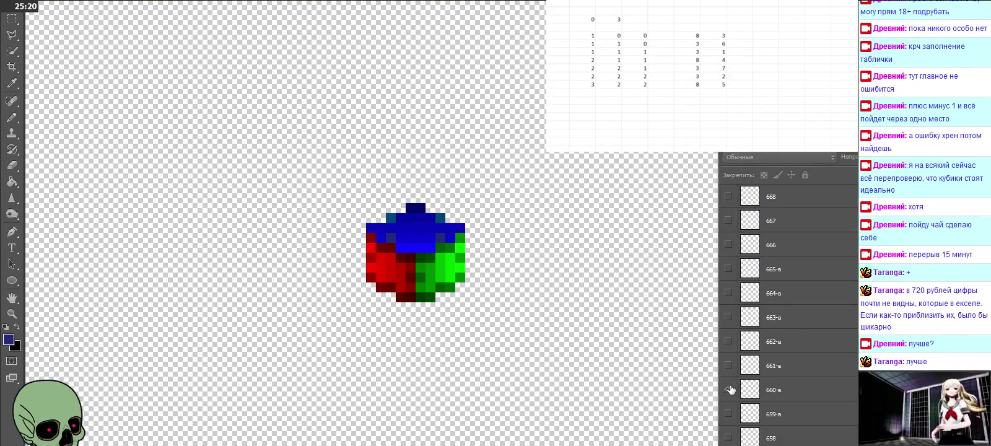
{"action": "left_click_drag", "start_coordinate": [728, 340], "coordinate": [729, 243]}
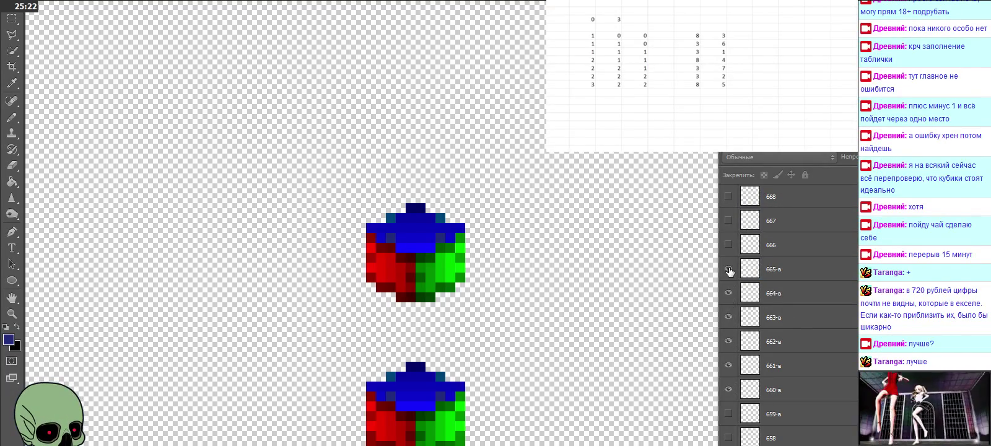
{"action": "left_click", "coordinate": [728, 219]}
{"action": "scroll", "coordinate": [729, 220], "scroll_direction": "up", "scroll_amount": 1}
{"action": "left_click", "coordinate": [728, 219]}
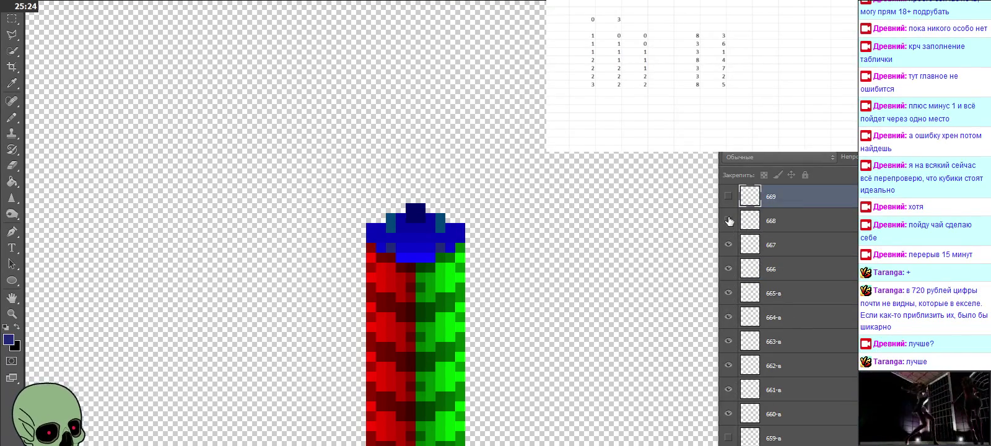
{"action": "scroll", "coordinate": [728, 217], "scroll_direction": "up", "scroll_amount": 1}
{"action": "left_click", "coordinate": [728, 196]}
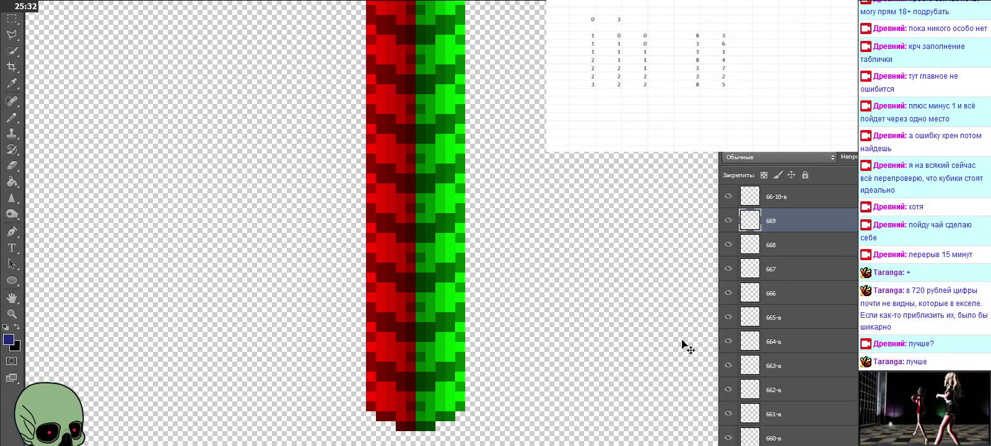
Hide layers 660-в through 664-в and 666 through 669
{"action": "scroll", "coordinate": [745, 358], "scroll_direction": "down", "scroll_amount": 2}
{"action": "left_click_drag", "start_coordinate": [721, 347], "coordinate": [728, 244]}
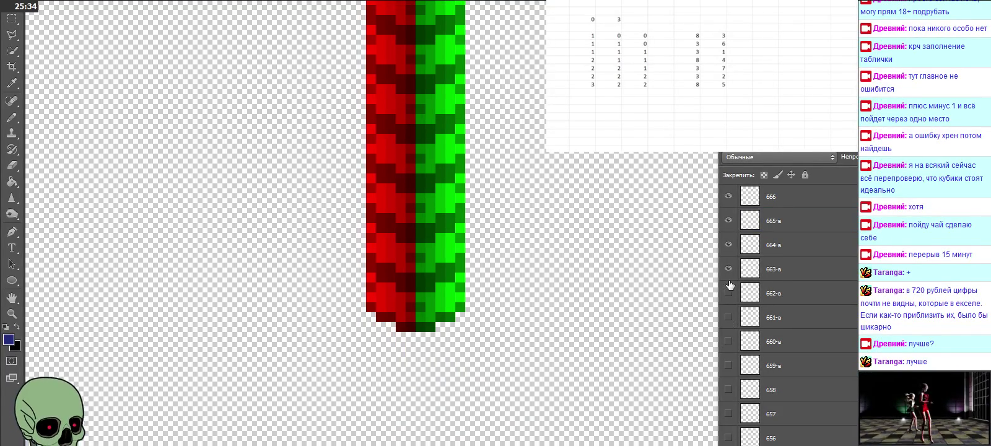
{"action": "scroll", "coordinate": [762, 341], "scroll_direction": "up", "scroll_amount": 1}
{"action": "scroll", "coordinate": [759, 339], "scroll_direction": "up", "scroll_amount": 1}
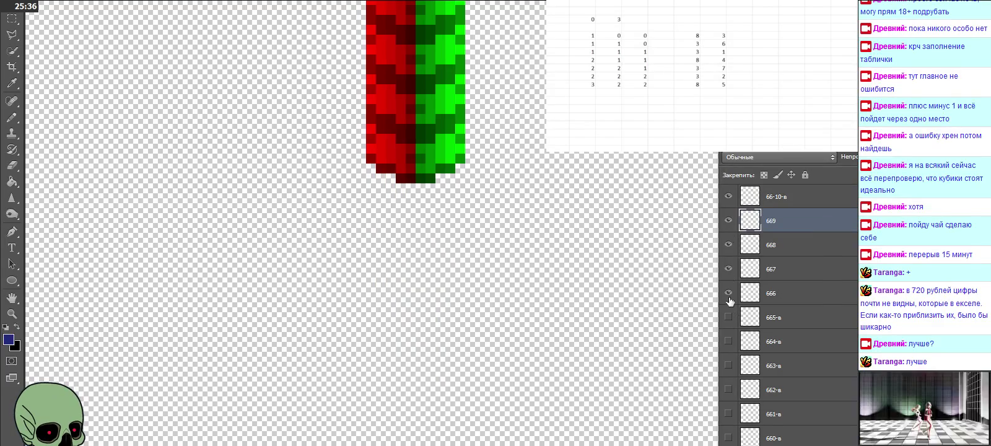
{"action": "left_click_drag", "start_coordinate": [732, 316], "coordinate": [732, 246]}
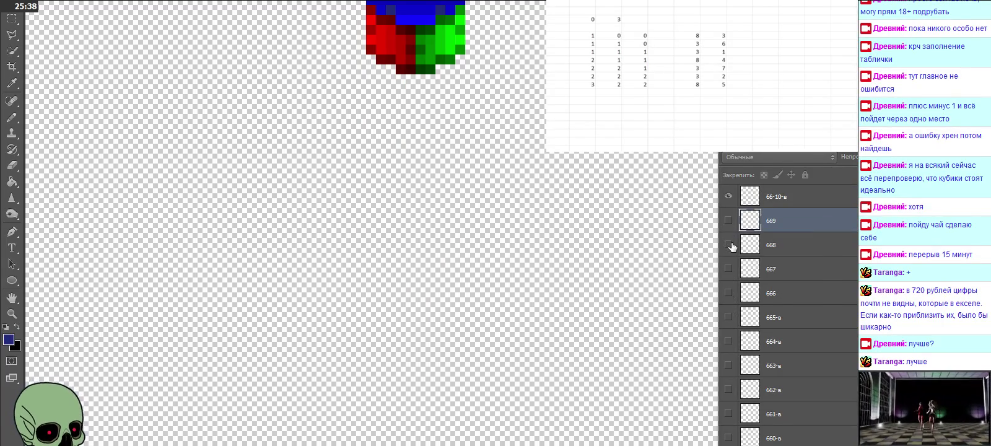
Select layer 760-в and make its cube visible
{"action": "scroll", "coordinate": [752, 255], "scroll_direction": "up", "scroll_amount": 1}
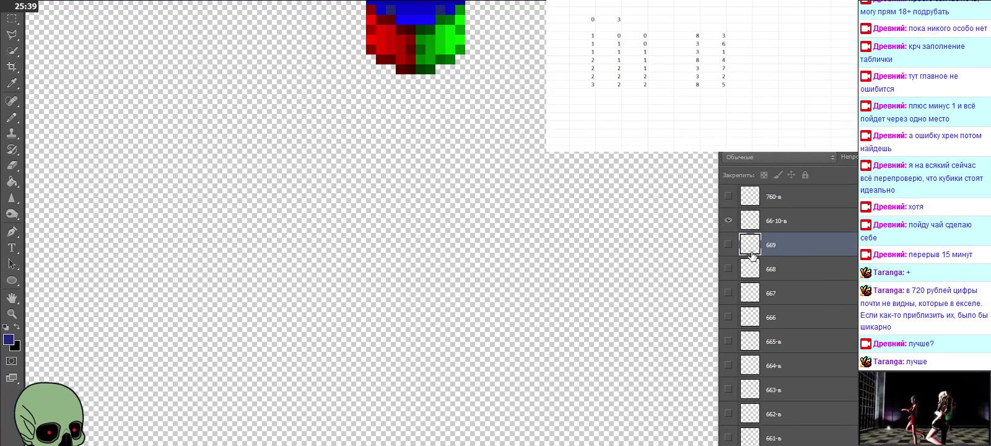
{"action": "left_click", "coordinate": [810, 196]}
{"action": "left_click", "coordinate": [728, 197]}
{"action": "scroll", "coordinate": [604, 256], "scroll_direction": "down", "scroll_amount": 1}
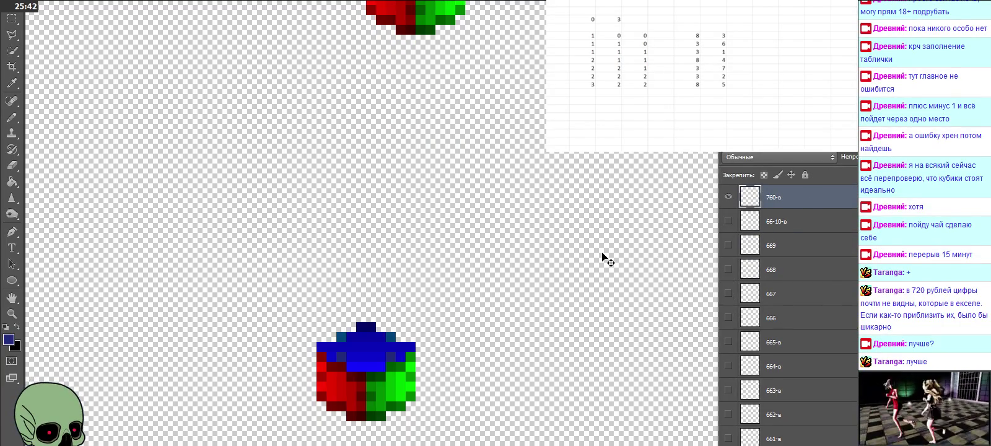
Paste six cube copies and stack each on top of the 760-в cube
{"action": "scroll", "coordinate": [848, 305], "scroll_direction": "up", "scroll_amount": 4}
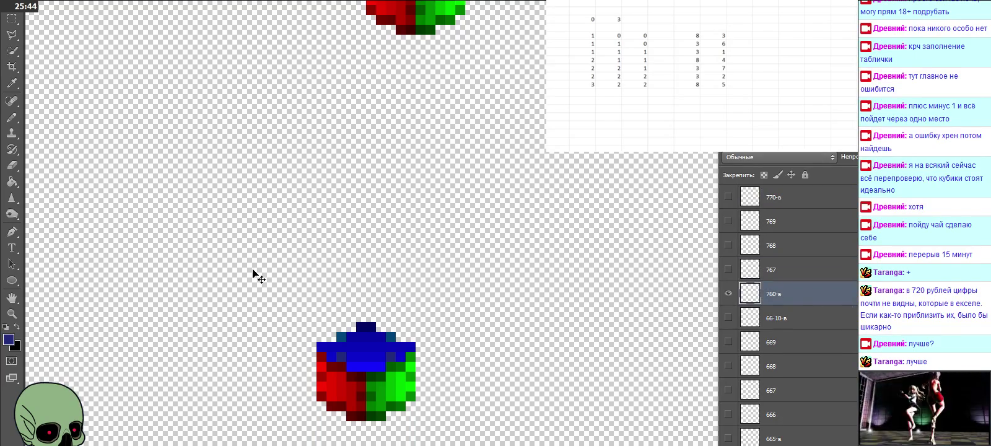
{"action": "key", "text": "ctrl+v"}
{"action": "left_click_drag", "start_coordinate": [431, 248], "coordinate": [322, 347]}
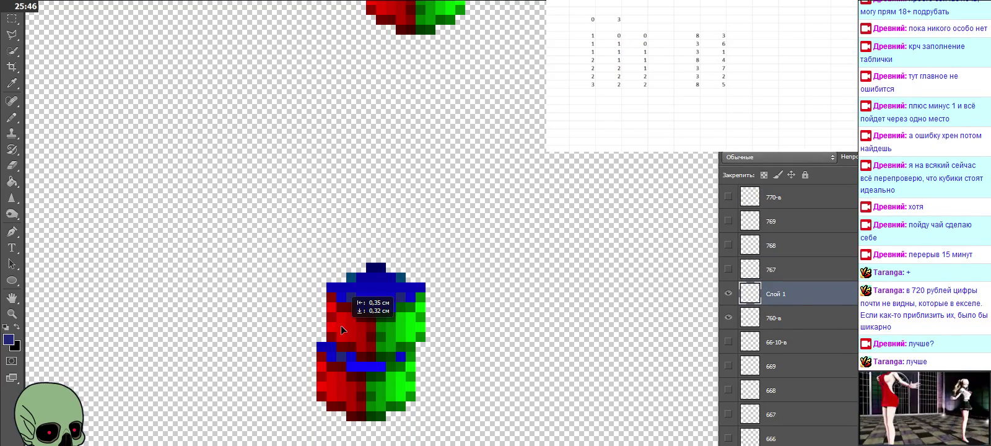
{"action": "key", "text": "ctrl+v"}
{"action": "left_click_drag", "start_coordinate": [456, 243], "coordinate": [347, 293]}
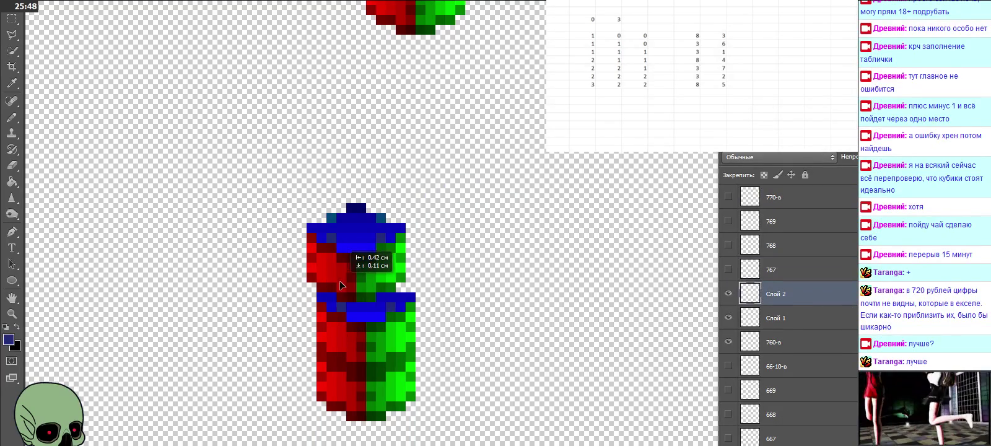
{"action": "key", "text": "ctrl+v"}
{"action": "left_click_drag", "start_coordinate": [441, 236], "coordinate": [333, 237]}
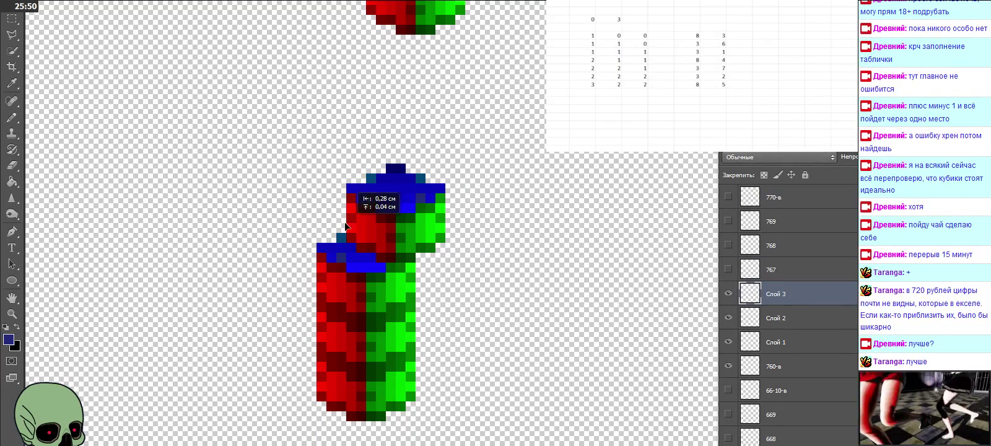
{"action": "key", "text": "ctrl+v"}
{"action": "mouse_move", "coordinate": [466, 245]}
{"action": "left_mouse_down"}
{"action": "mouse_move", "coordinate": [345, 176]}
{"action": "mouse_move", "coordinate": [357, 192]}
{"action": "left_mouse_up"}
{"action": "key", "text": "ctrl+v"}
{"action": "left_click_drag", "start_coordinate": [463, 226], "coordinate": [355, 127]}
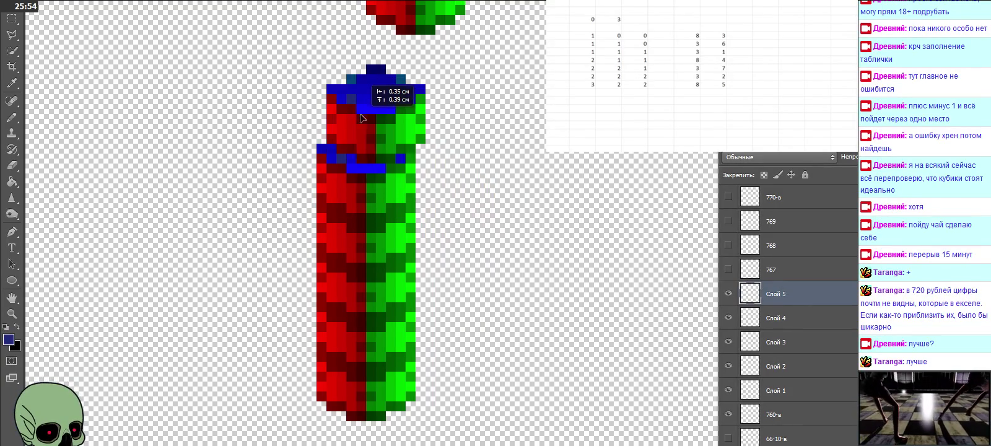
{"action": "key", "text": "ctrl+v"}
{"action": "mouse_move", "coordinate": [471, 229]}
{"action": "left_mouse_down"}
{"action": "mouse_move", "coordinate": [368, 74]}
{"action": "mouse_move", "coordinate": [356, 92]}
{"action": "left_mouse_up"}
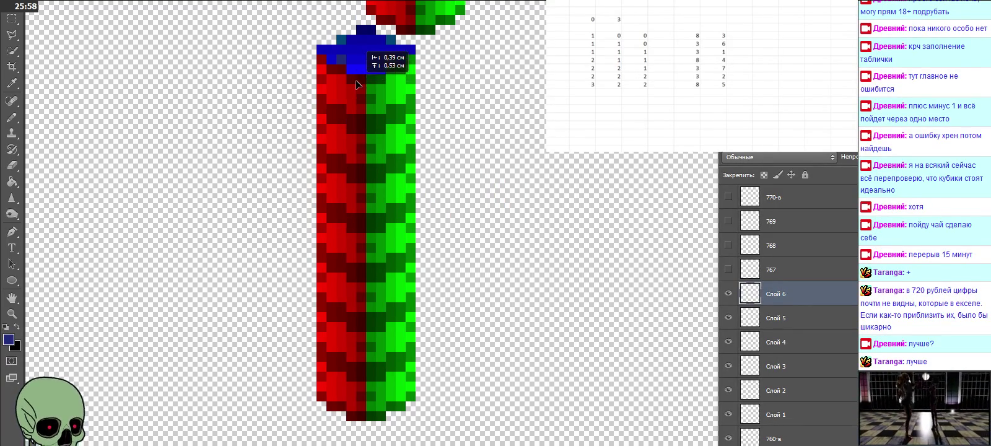
{"action": "scroll", "coordinate": [781, 419], "scroll_direction": "down", "scroll_amount": 1}
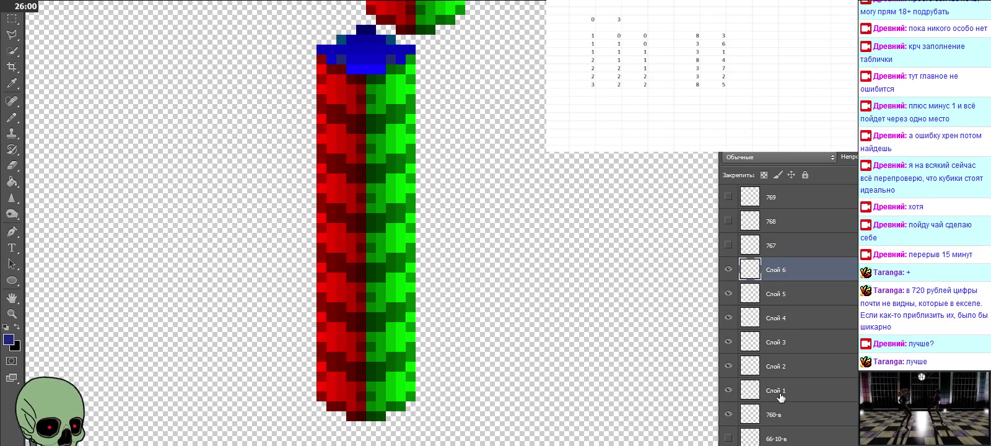
Rename layers Слой 1–Слой 6 to 761-в, 762-в, 763-в, 764-в, 765-в and 766-в
{"action": "double_click", "coordinate": [781, 391]}
{"action": "type", "text": "761-в"}
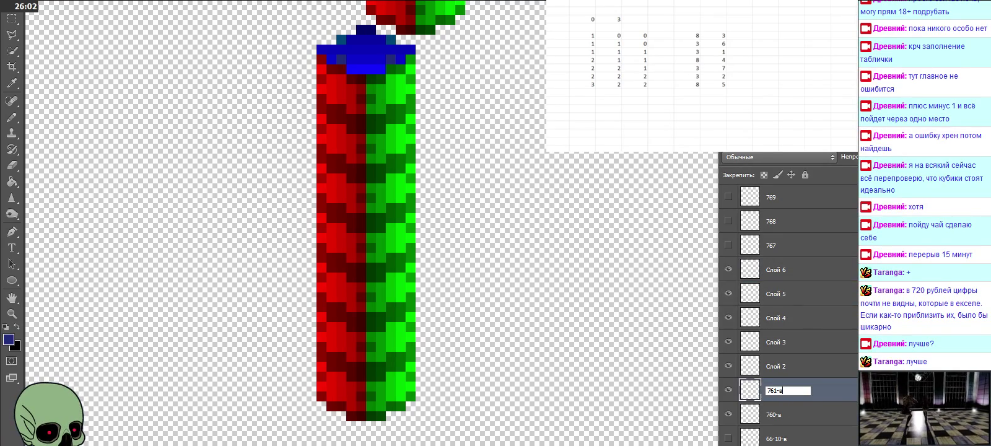
{"action": "double_click", "coordinate": [775, 367]}
{"action": "type", "text": "762-в"}
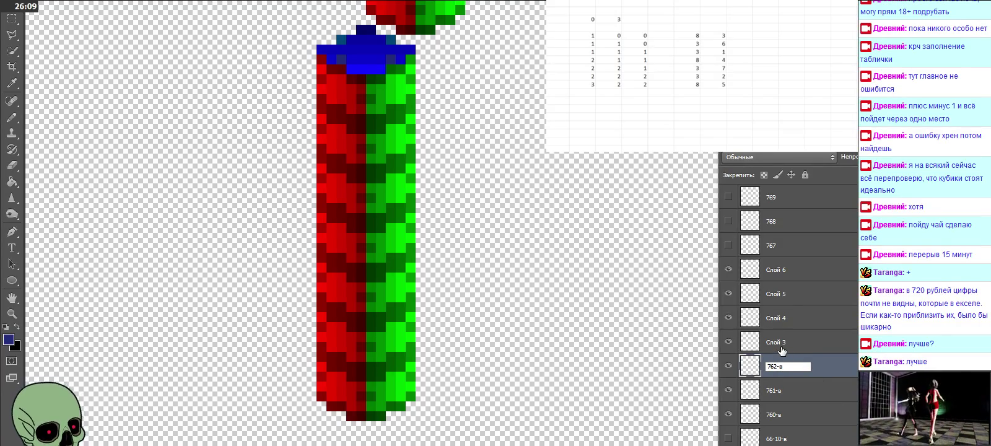
{"action": "double_click", "coordinate": [781, 347]}
{"action": "type", "text": "763-в"}
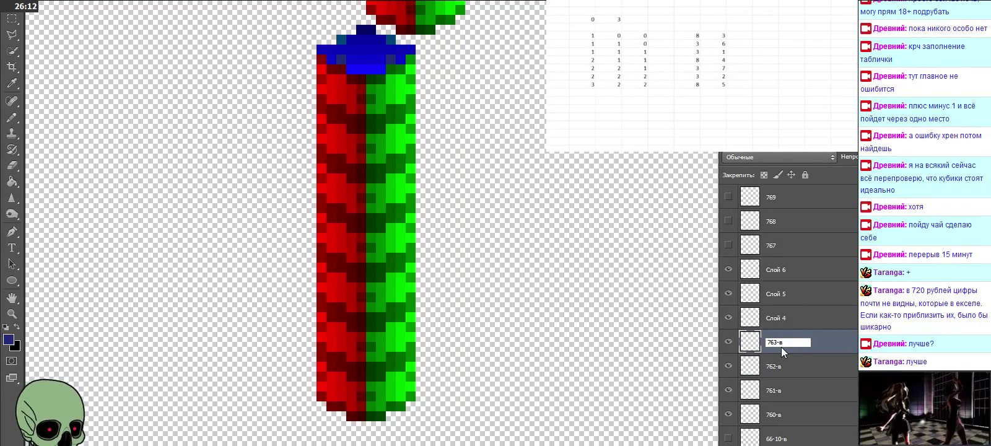
{"action": "left_click", "coordinate": [775, 320]}
{"action": "double_click", "coordinate": [775, 320]}
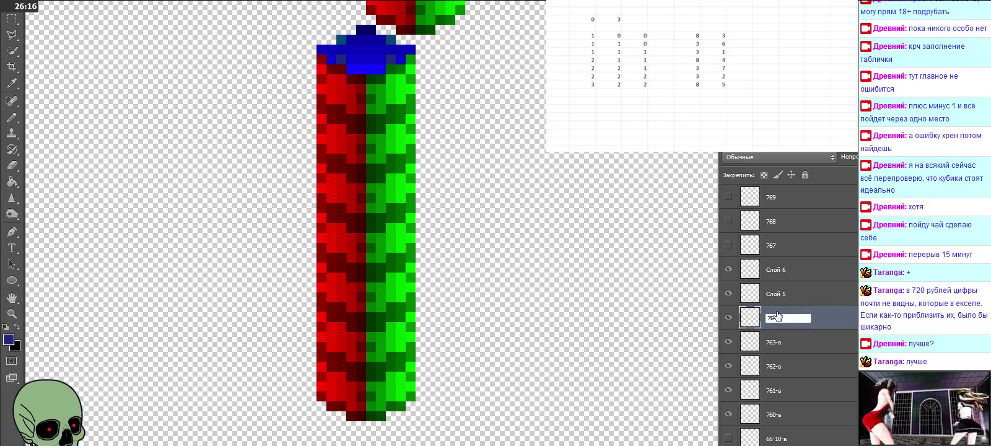
{"action": "left_click", "coordinate": [782, 292]}
{"action": "double_click", "coordinate": [781, 292]}
{"action": "type", "text": "765-в"}
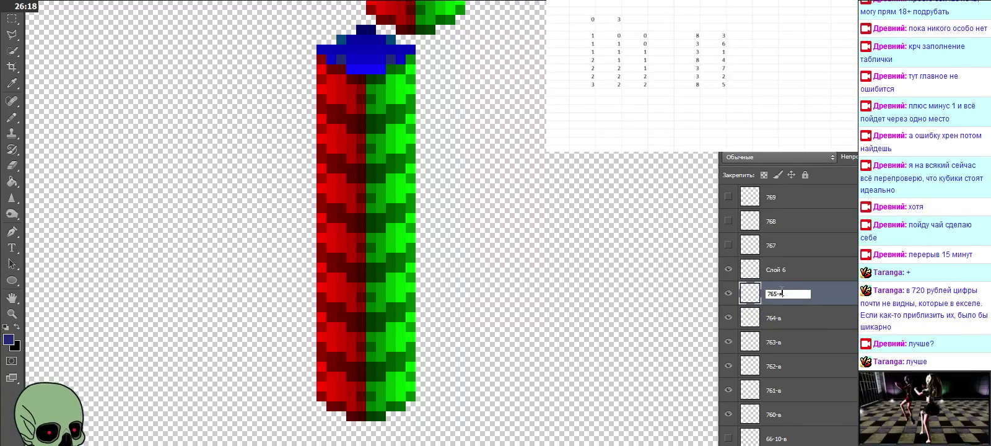
{"action": "left_click", "coordinate": [780, 271]}
{"action": "double_click", "coordinate": [780, 271]}
{"action": "type", "text": "766-в"}
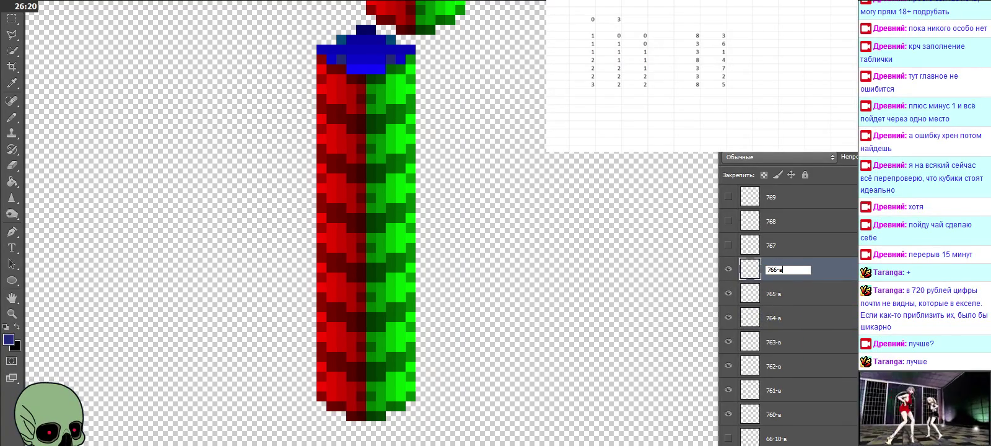
{"action": "left_click", "coordinate": [791, 291]}
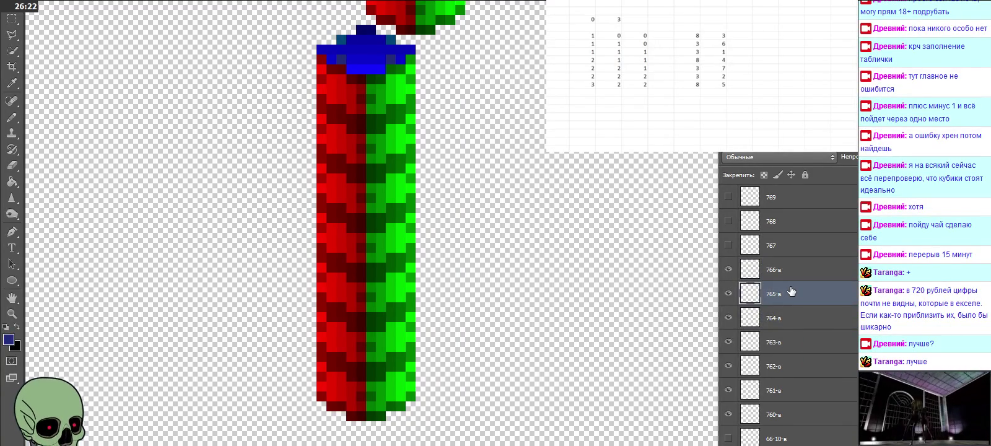
{"action": "scroll", "coordinate": [790, 291], "scroll_direction": "up", "scroll_amount": 1}
Reveal the cubes on layers 767–769, then hide the cubes on layers 764-в, 765-в and 766-в
{"action": "left_click_drag", "start_coordinate": [728, 271], "coordinate": [728, 221]}
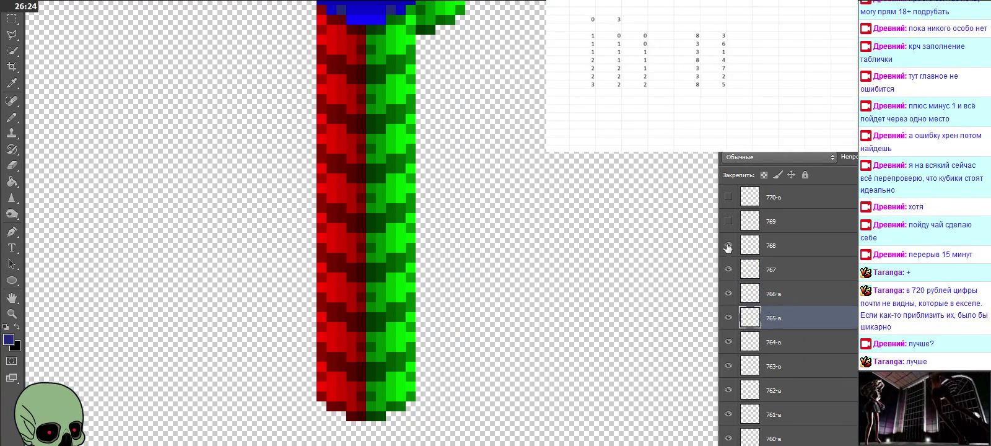
{"action": "scroll", "coordinate": [768, 247], "scroll_direction": "up", "scroll_amount": 1}
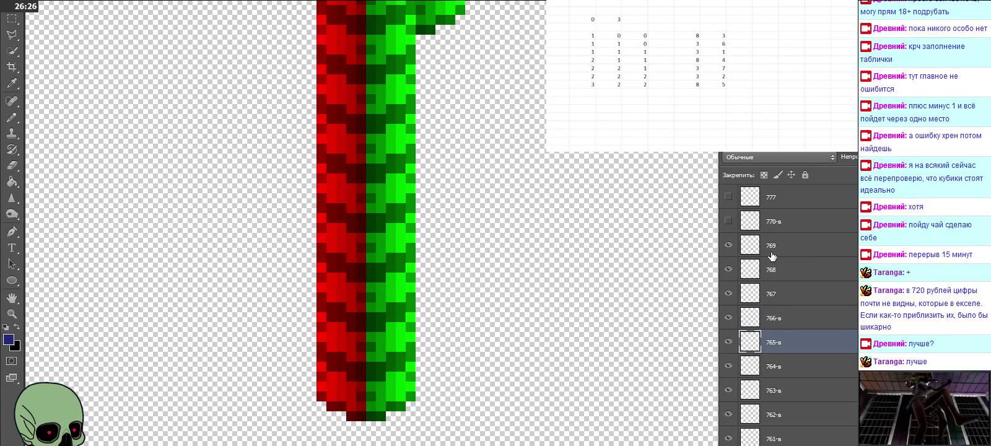
{"action": "scroll", "coordinate": [478, 259], "scroll_direction": "up", "scroll_amount": 2}
{"action": "scroll", "coordinate": [478, 259], "scroll_direction": "up", "scroll_amount": 2}
{"action": "scroll", "coordinate": [478, 258], "scroll_direction": "up", "scroll_amount": 2}
{"action": "scroll", "coordinate": [478, 259], "scroll_direction": "up", "scroll_amount": 2}
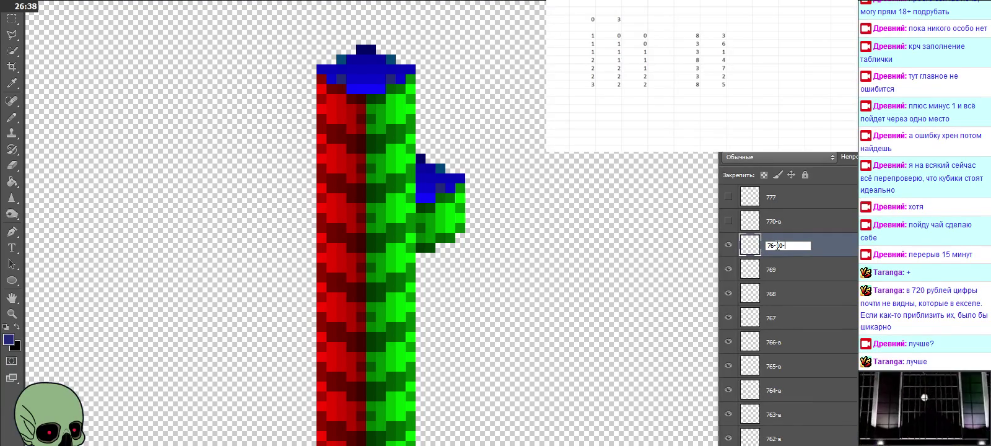
{"action": "left_click", "coordinate": [787, 282]}
{"action": "scroll", "coordinate": [788, 282], "scroll_direction": "down", "scroll_amount": 3}
{"action": "scroll", "coordinate": [787, 282], "scroll_direction": "down", "scroll_amount": 1}
{"action": "scroll", "coordinate": [787, 282], "scroll_direction": "up", "scroll_amount": 2}
{"action": "scroll", "coordinate": [787, 281], "scroll_direction": "down", "scroll_amount": 1}
{"action": "scroll", "coordinate": [755, 310], "scroll_direction": "down", "scroll_amount": 3}
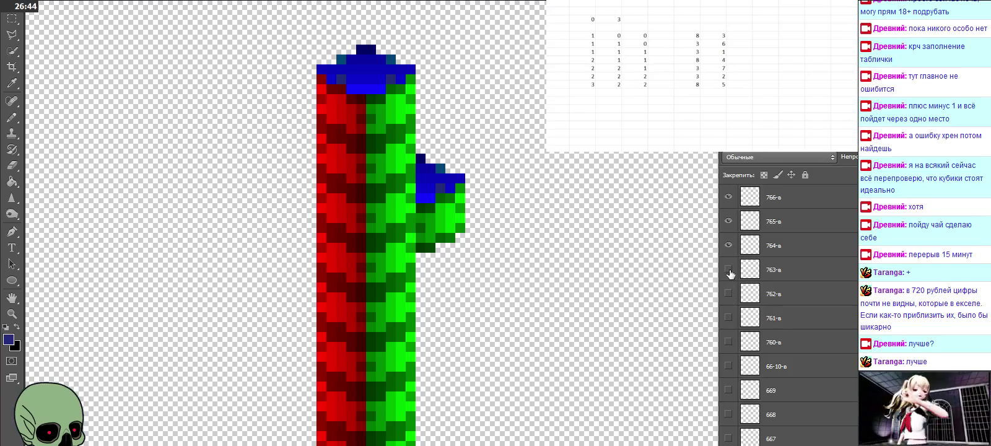
{"action": "scroll", "coordinate": [758, 304], "scroll_direction": "up", "scroll_amount": 3}
{"action": "left_click", "coordinate": [729, 318]}
{"action": "left_click", "coordinate": [730, 293]}
{"action": "left_click", "coordinate": [730, 273]}
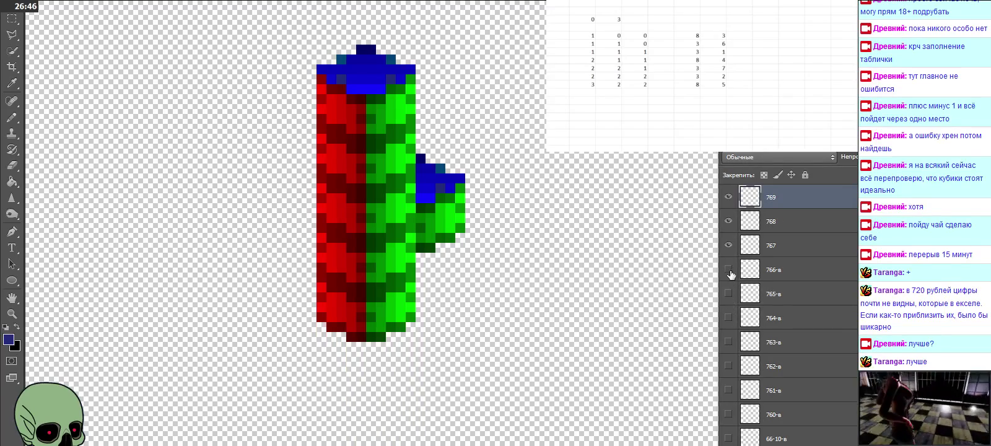
Hide the upper column cubes, briefly toggling 767, 768, 769, 76-10-в and 766-в to check placement
{"action": "left_click", "coordinate": [728, 221]}
{"action": "scroll", "coordinate": [730, 238], "scroll_direction": "up", "scroll_amount": 2}
{"action": "left_click", "coordinate": [728, 245]}
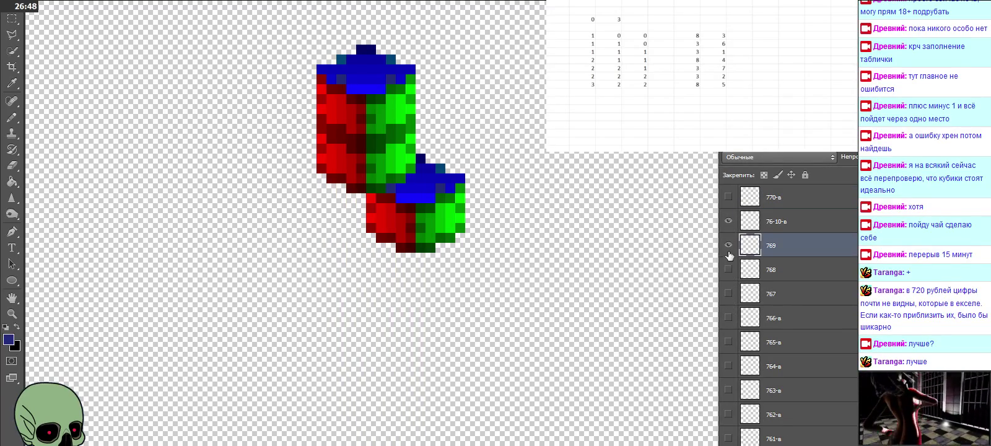
{"action": "left_click", "coordinate": [728, 221]}
{"action": "left_click", "coordinate": [728, 197]}
{"action": "left_click", "coordinate": [728, 293]}
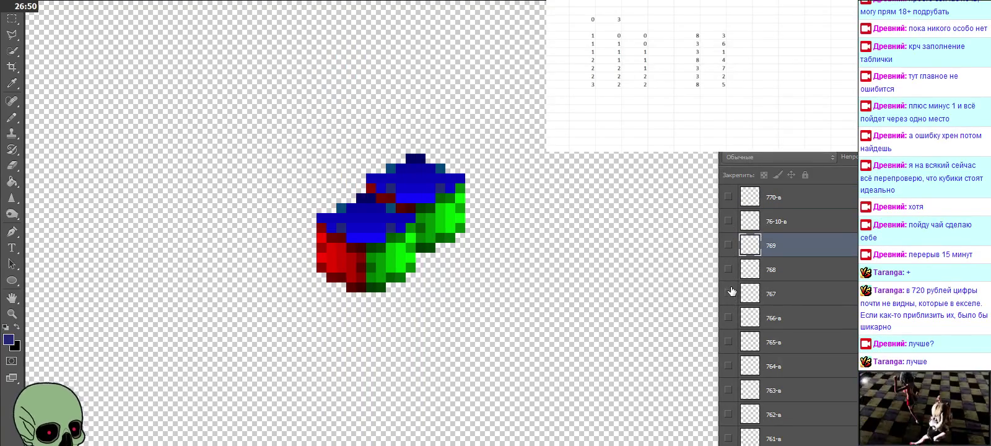
{"action": "left_click", "coordinate": [728, 293]}
{"action": "left_click", "coordinate": [728, 270]}
{"action": "left_click", "coordinate": [728, 270]}
{"action": "left_click", "coordinate": [728, 246]}
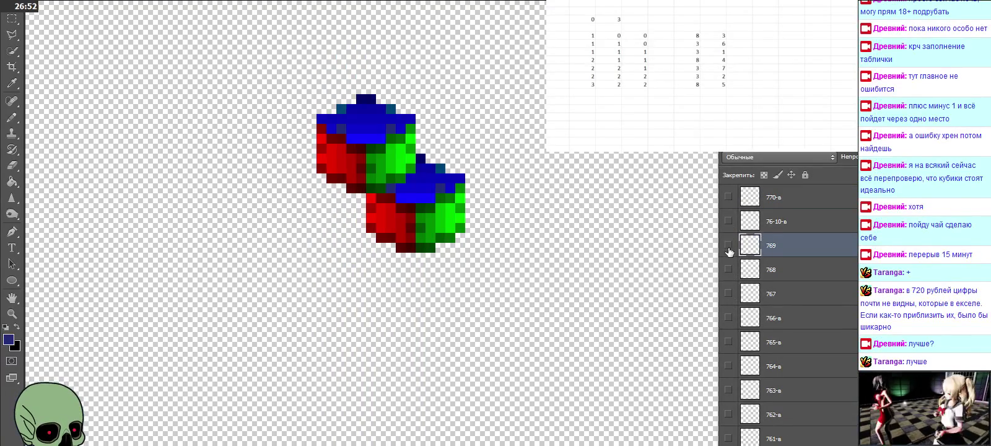
{"action": "left_click", "coordinate": [728, 247]}
{"action": "left_click", "coordinate": [728, 221]}
{"action": "left_click", "coordinate": [728, 221]}
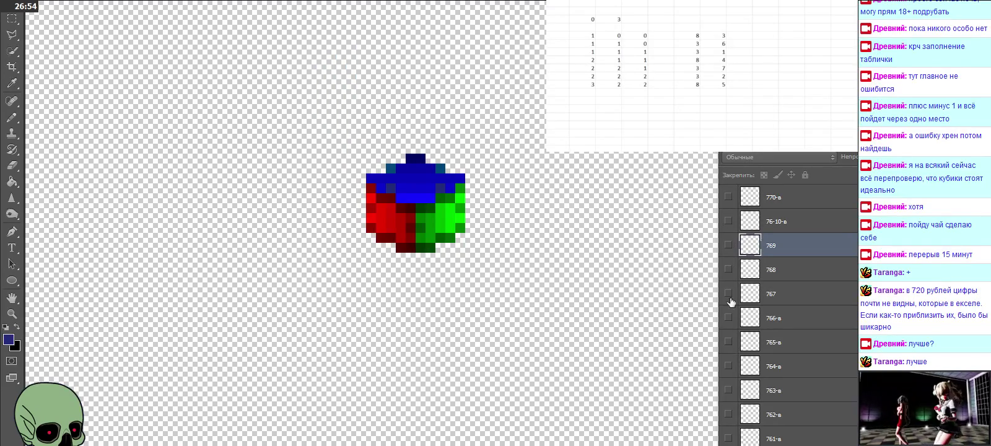
{"action": "left_click", "coordinate": [728, 318]}
{"action": "left_click", "coordinate": [728, 318]}
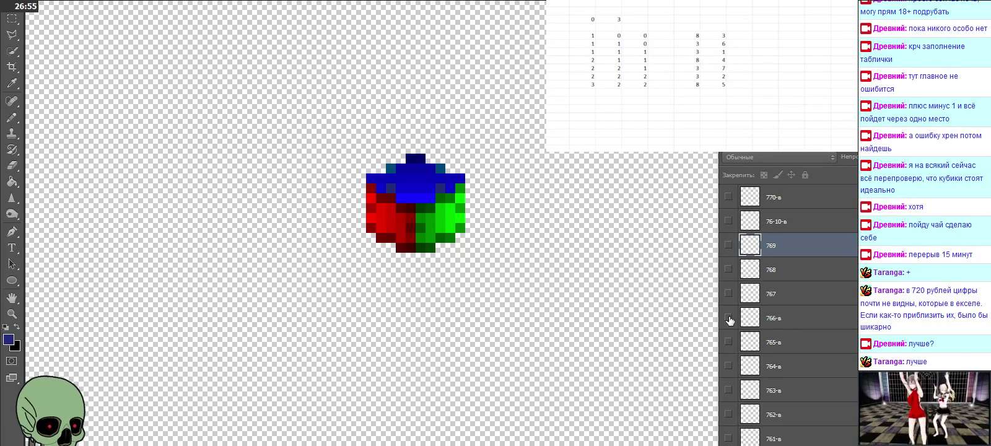
Select the 770-в layer and paste a cube copy as a new layer above it
{"action": "left_click", "coordinate": [770, 226]}
{"action": "left_click", "coordinate": [774, 197]}
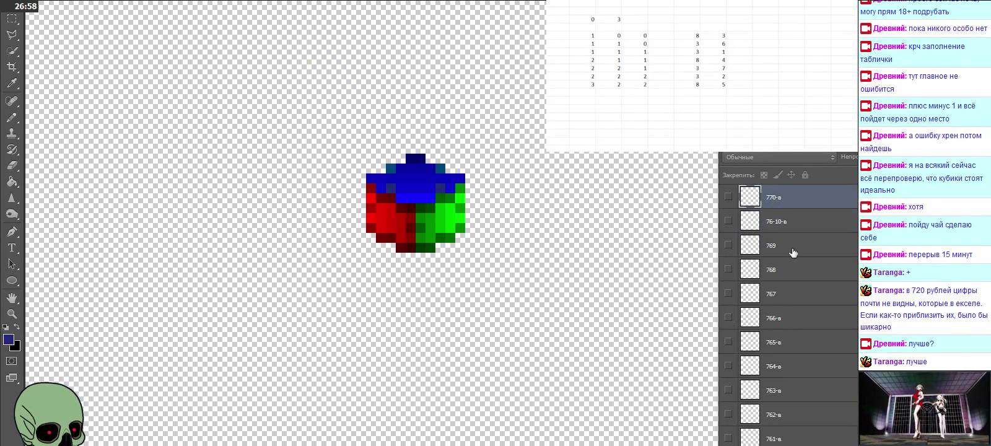
{"action": "scroll", "coordinate": [793, 252], "scroll_direction": "up", "scroll_amount": 2}
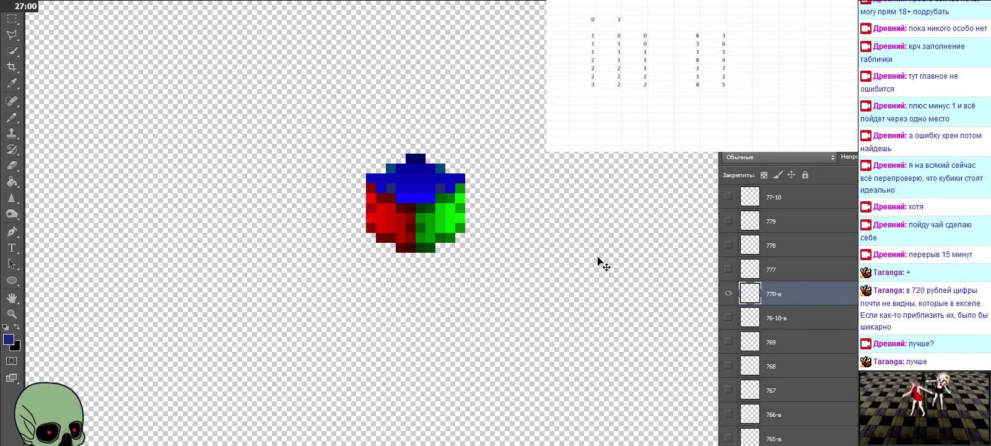
{"action": "scroll", "coordinate": [549, 263], "scroll_direction": "down", "scroll_amount": 3}
{"action": "scroll", "coordinate": [549, 260], "scroll_direction": "down", "scroll_amount": 5}
{"action": "scroll", "coordinate": [549, 257], "scroll_direction": "down", "scroll_amount": 1}
{"action": "scroll", "coordinate": [550, 256], "scroll_direction": "down", "scroll_amount": 1}
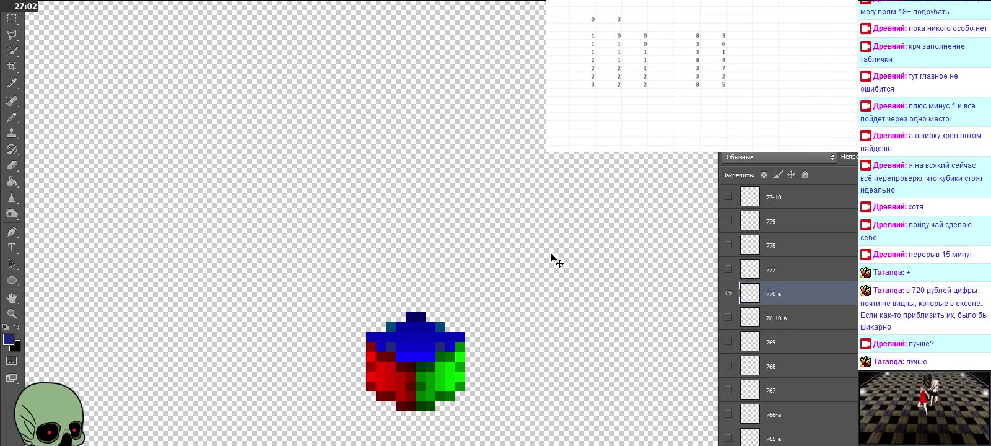
{"action": "key", "text": "ctrl+v"}
Stack the first pasted cube onto 770-в's cube, then paste and stack two more copies
{"action": "left_click_drag", "start_coordinate": [553, 258], "coordinate": [432, 325]}
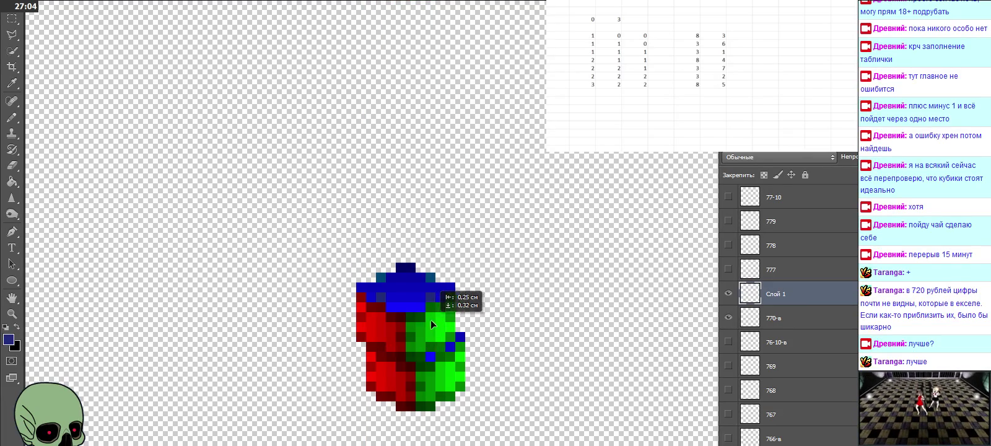
{"action": "key", "text": "ctrl+v"}
{"action": "left_click_drag", "start_coordinate": [470, 239], "coordinate": [410, 285]}
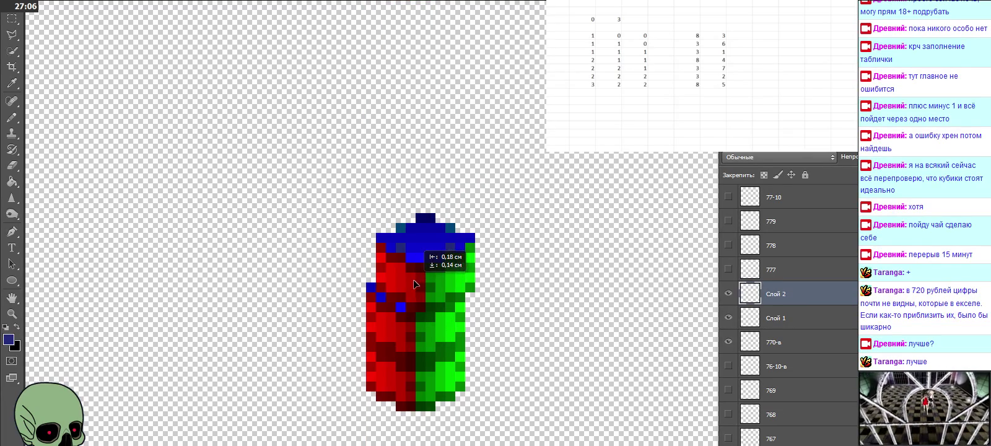
{"action": "key", "text": "ctrl+v"}
{"action": "mouse_move", "coordinate": [486, 241]}
{"action": "left_mouse_down"}
{"action": "mouse_move", "coordinate": [426, 231]}
{"action": "mouse_move", "coordinate": [408, 164]}
{"action": "left_mouse_up"}
{"action": "key", "text": "ctrl+v"}
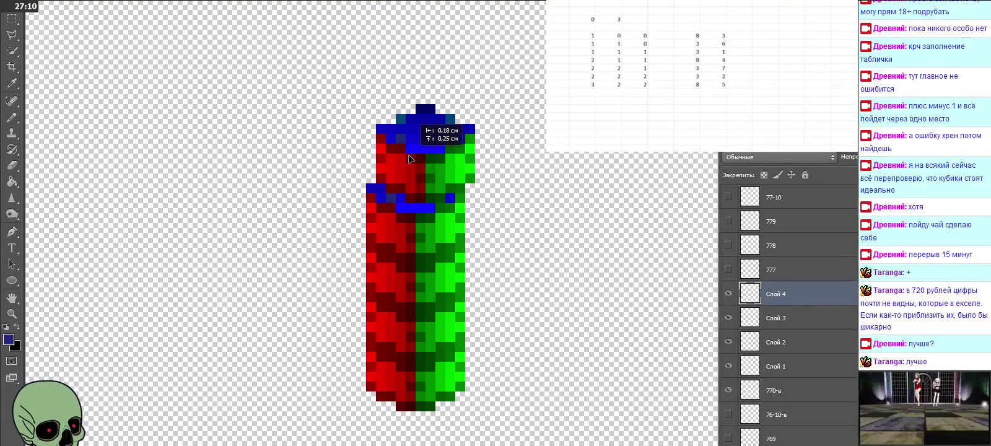
{"action": "scroll", "coordinate": [464, 298], "scroll_direction": "up", "scroll_amount": 3}
Paste four more cube copies onto the column top and add Слой 7 to the layer selection
{"action": "key", "text": "ctrl+v"}
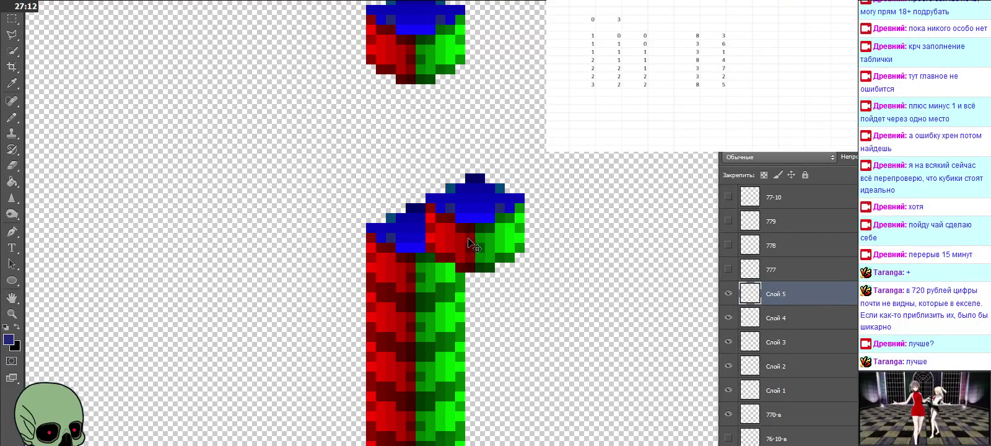
{"action": "left_click_drag", "start_coordinate": [474, 244], "coordinate": [398, 212]}
{"action": "key", "text": "ctrl+v"}
{"action": "mouse_move", "coordinate": [470, 231]}
{"action": "left_mouse_down"}
{"action": "mouse_move", "coordinate": [440, 171]}
{"action": "mouse_move", "coordinate": [410, 162]}
{"action": "left_mouse_up"}
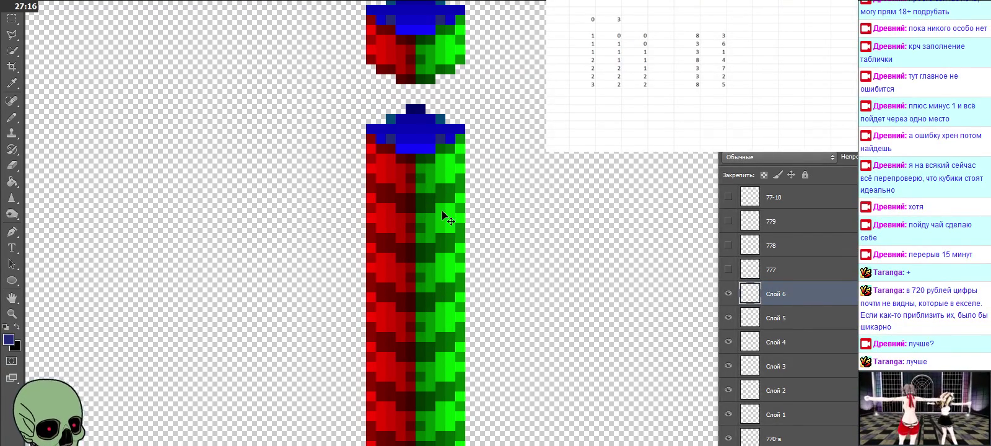
{"action": "scroll", "coordinate": [482, 242], "scroll_direction": "up", "scroll_amount": 2}
{"action": "key", "text": "ctrl+v"}
{"action": "left_click_drag", "start_coordinate": [482, 242], "coordinate": [433, 156]}
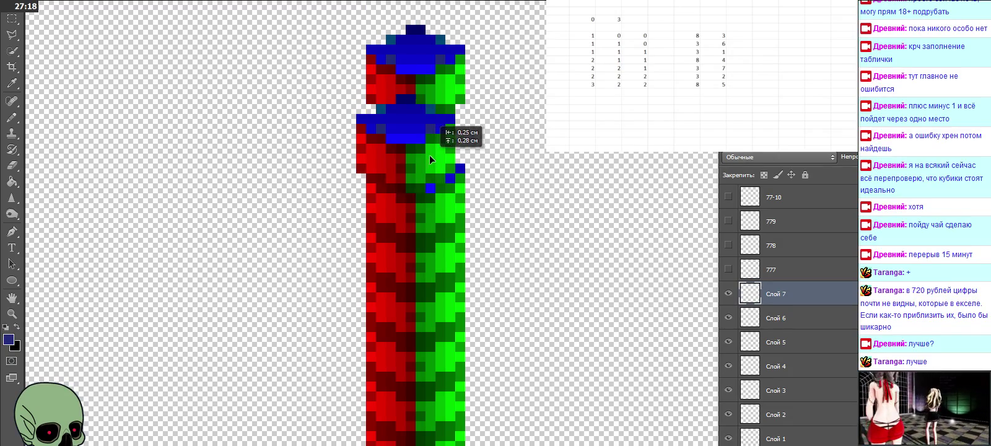
{"action": "scroll", "coordinate": [480, 243], "scroll_direction": "up", "scroll_amount": 3}
{"action": "key", "text": "ctrl+v"}
{"action": "left_click_drag", "start_coordinate": [479, 243], "coordinate": [421, 154]}
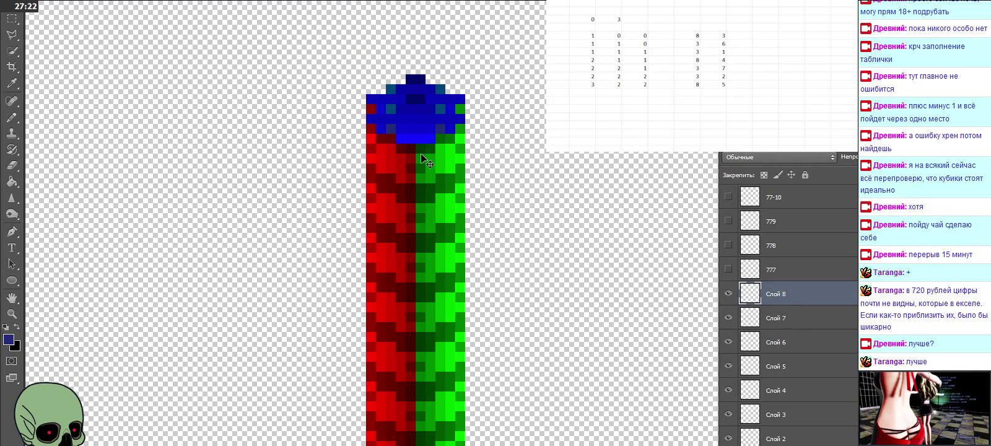
{"action": "left_click", "coordinate": [803, 318], "text": "shift"}
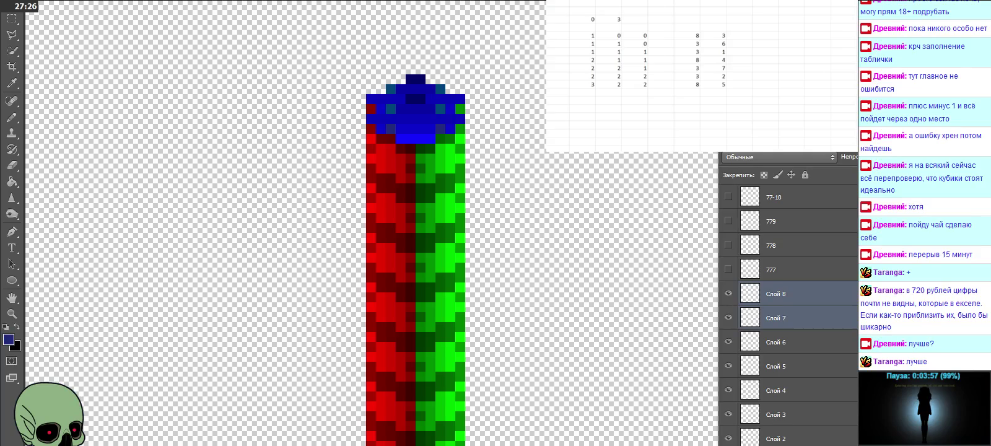
Delete the two extra cube layers, Слой 7 and Слой 8
{"action": "key", "text": "Delete"}
{"action": "left_click", "coordinate": [523, 146]}
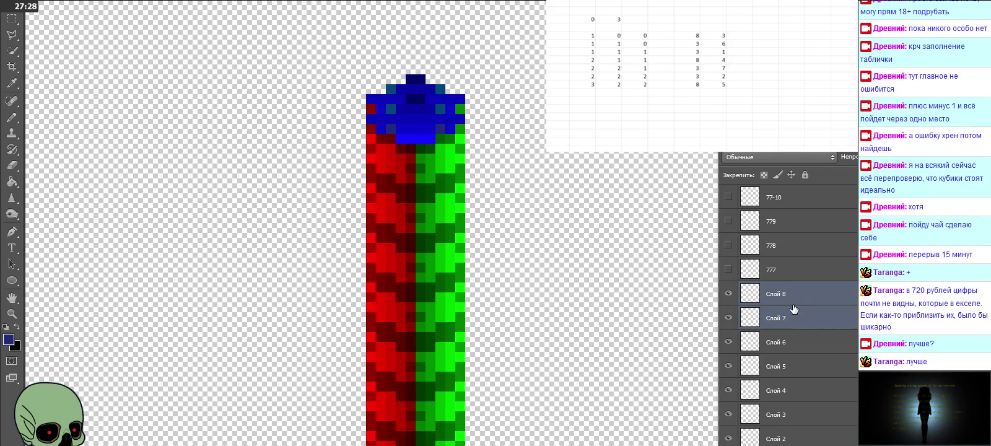
{"action": "left_click", "coordinate": [805, 341]}
{"action": "left_click", "coordinate": [796, 317]}
{"action": "left_click", "coordinate": [795, 296], "text": "shift"}
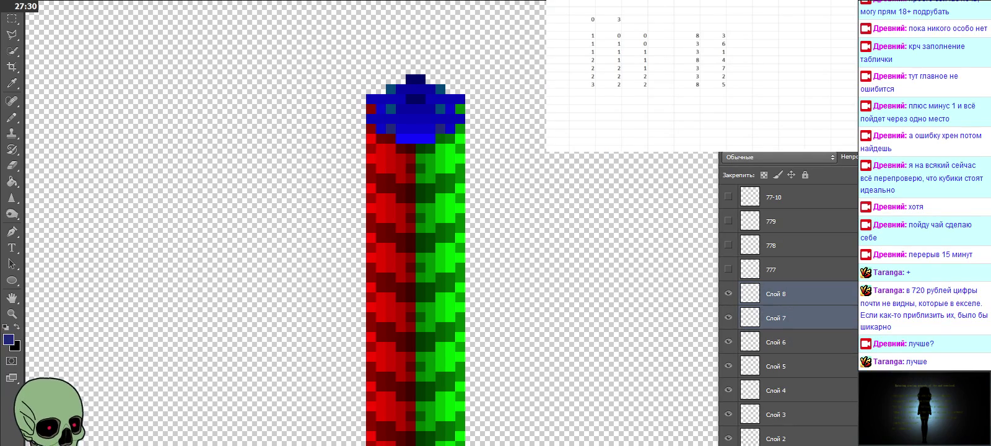
{"action": "key", "text": "Delete"}
{"action": "key", "text": "ctrl+z"}
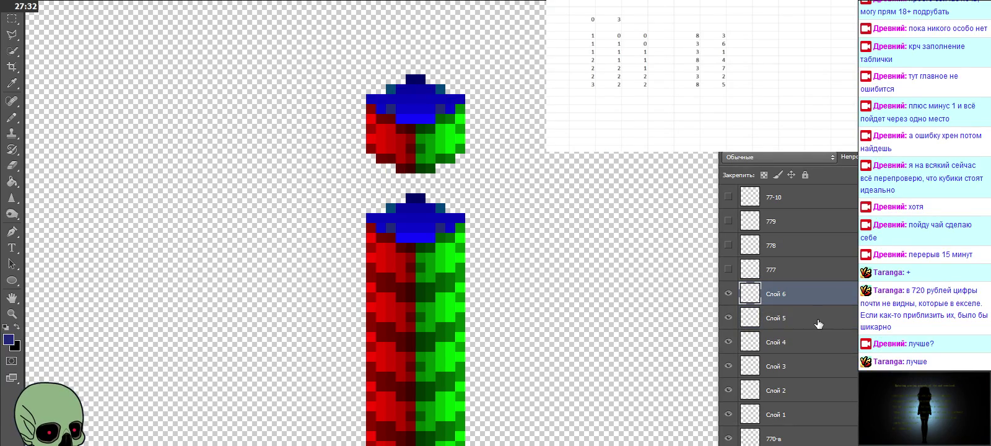
Rename Слой 1 to 771-в, correcting a mistyped last letter
{"action": "scroll", "coordinate": [783, 315], "scroll_direction": "down", "scroll_amount": 2}
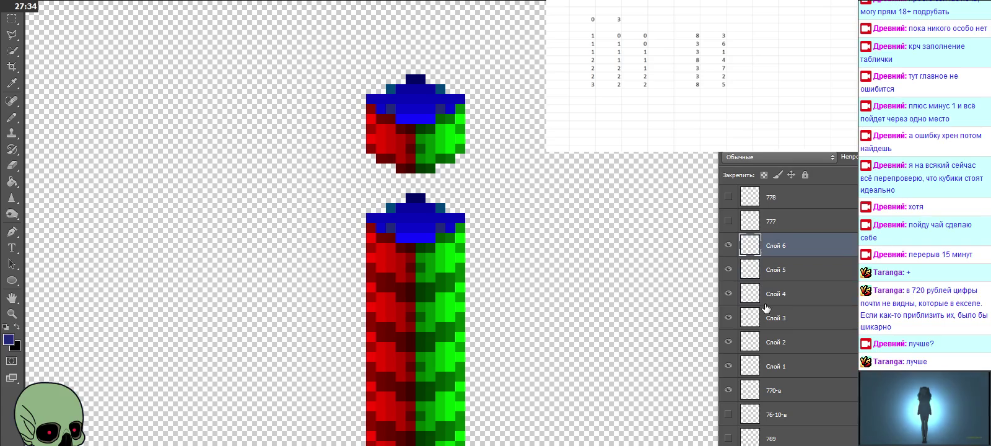
{"action": "left_click", "coordinate": [776, 366]}
{"action": "double_click", "coordinate": [774, 366]}
{"action": "type", "text": "771-а"}
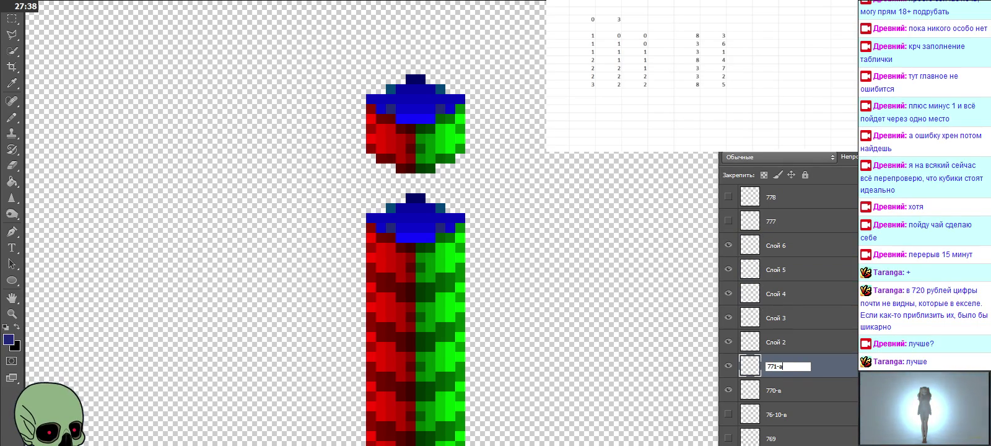
{"action": "key", "text": "BackSpace"}
{"action": "type", "text": "в"}
Rename Слой 2 through Слой 6 to 772-в, 773-в, 774-в, 775-в and 776-в
{"action": "double_click", "coordinate": [777, 343]}
{"action": "type", "text": "772"}
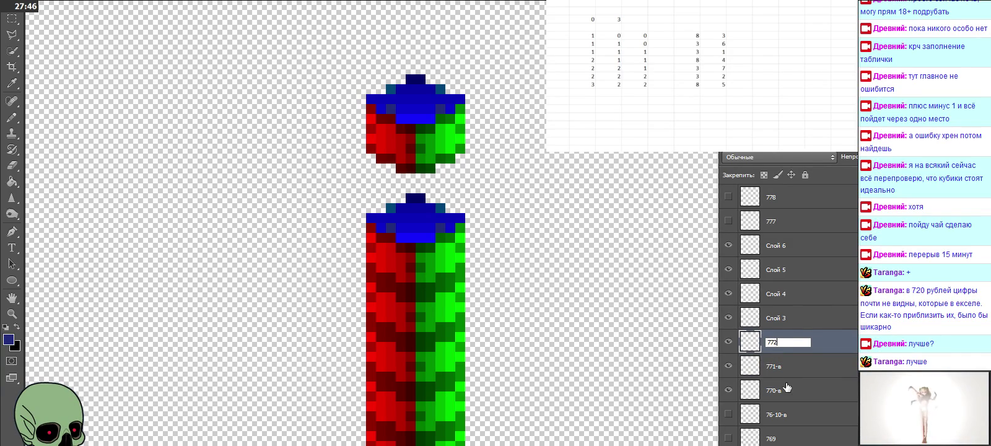
{"action": "double_click", "coordinate": [781, 318]}
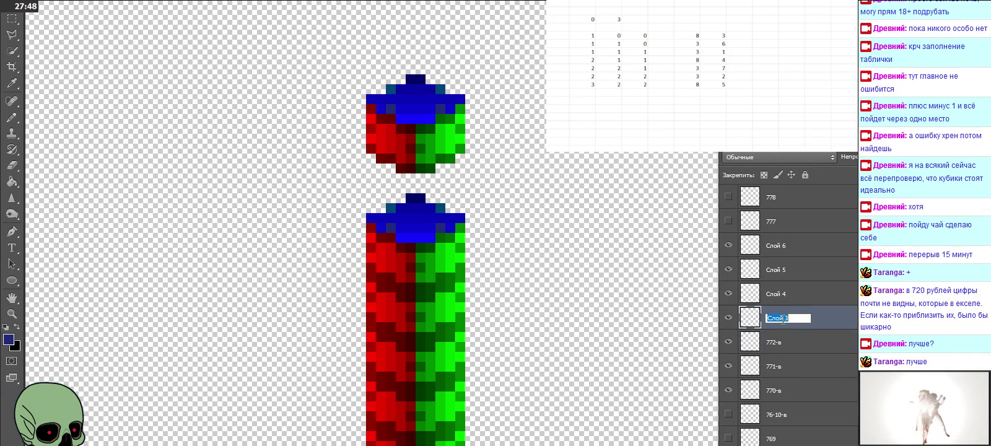
{"action": "type", "text": "773-в"}
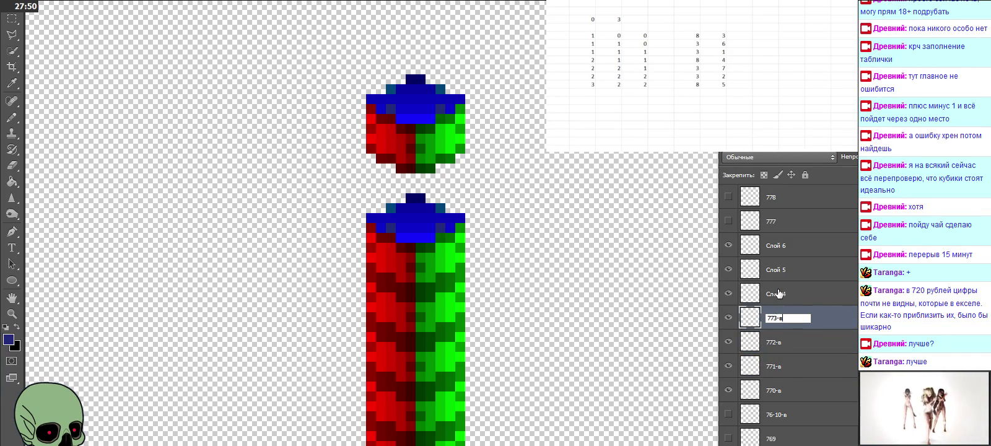
{"action": "double_click", "coordinate": [776, 293]}
{"action": "type", "text": "774-в"}
{"action": "double_click", "coordinate": [775, 269]}
{"action": "type", "text": "775-в"}
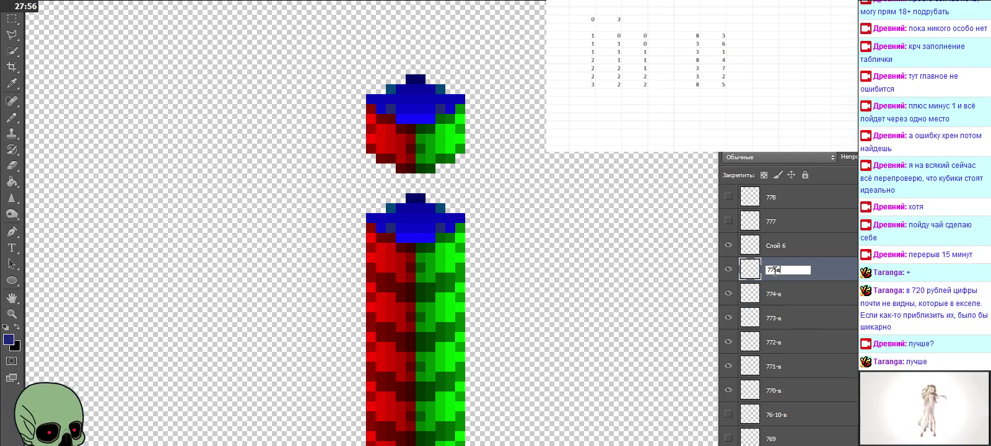
{"action": "double_click", "coordinate": [776, 245]}
{"action": "type", "text": "776-в"}
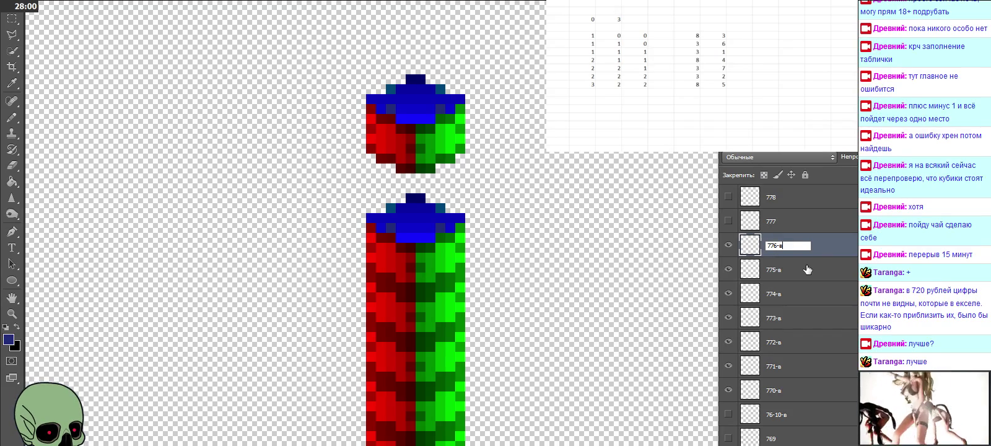
{"action": "key", "text": "Return"}
Show layers 777, 778, 779 and 77-10, then select the 77-10 layer
{"action": "left_click", "coordinate": [729, 223]}
{"action": "left_click", "coordinate": [729, 221]}
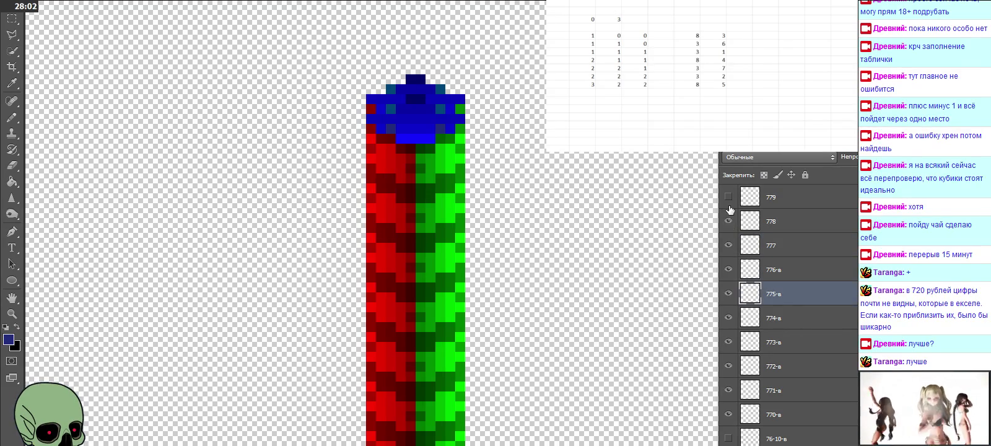
{"action": "left_click", "coordinate": [728, 221]}
{"action": "left_click", "coordinate": [728, 198]}
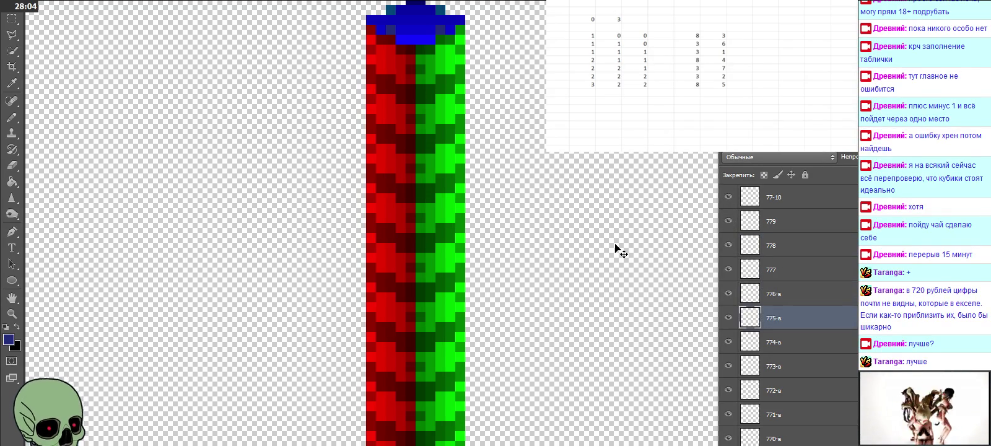
{"action": "scroll", "coordinate": [616, 248], "scroll_direction": "down", "scroll_amount": 5}
{"action": "scroll", "coordinate": [616, 247], "scroll_direction": "down", "scroll_amount": 5}
{"action": "scroll", "coordinate": [616, 248], "scroll_direction": "down", "scroll_amount": 5}
{"action": "scroll", "coordinate": [616, 246], "scroll_direction": "up", "scroll_amount": 2}
{"action": "scroll", "coordinate": [615, 245], "scroll_direction": "up", "scroll_amount": 3}
{"action": "scroll", "coordinate": [616, 248], "scroll_direction": "up", "scroll_amount": 2}
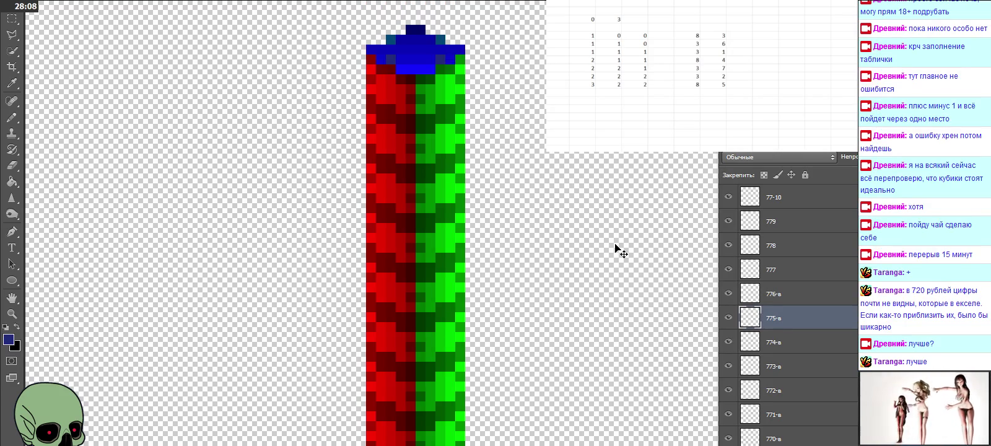
{"action": "scroll", "coordinate": [616, 248], "scroll_direction": "up", "scroll_amount": 2}
{"action": "left_click", "coordinate": [748, 201]}
Paste a cube copy, place it on the column top, and name its layer 77-11-в
{"action": "scroll", "coordinate": [585, 198], "scroll_direction": "up", "scroll_amount": 1}
{"action": "key", "text": "ctrl+v"}
{"action": "left_click_drag", "start_coordinate": [533, 221], "coordinate": [471, 102]}
{"action": "left_click", "coordinate": [488, 194]}
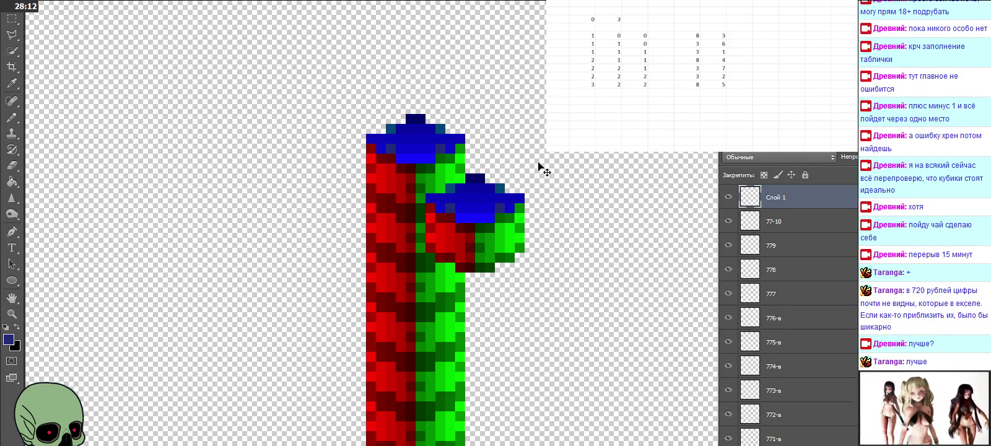
{"action": "left_click", "coordinate": [21, 13]}
{"action": "mouse_move", "coordinate": [508, 229]}
{"action": "left_mouse_down"}
{"action": "mouse_move", "coordinate": [447, 101]}
{"action": "mouse_move", "coordinate": [447, 108]}
{"action": "left_mouse_up"}
{"action": "double_click", "coordinate": [775, 198]}
{"action": "type", "text": "77-11-в"}
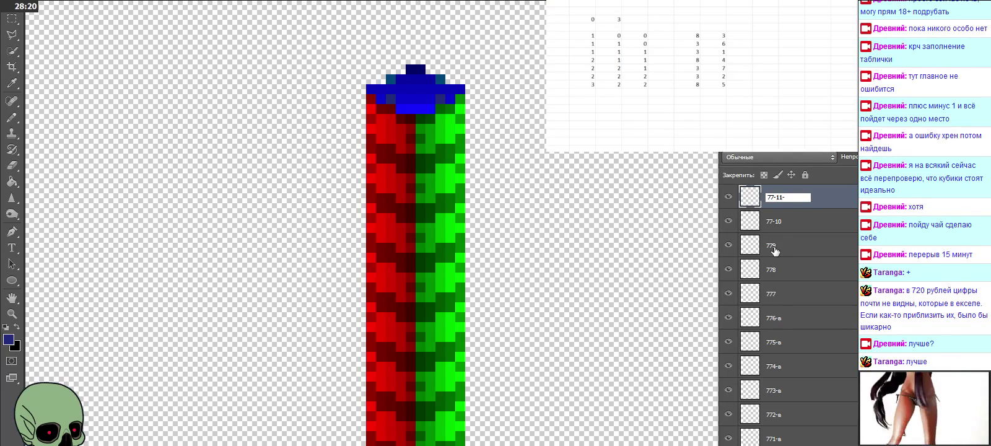
{"action": "left_click", "coordinate": [786, 260]}
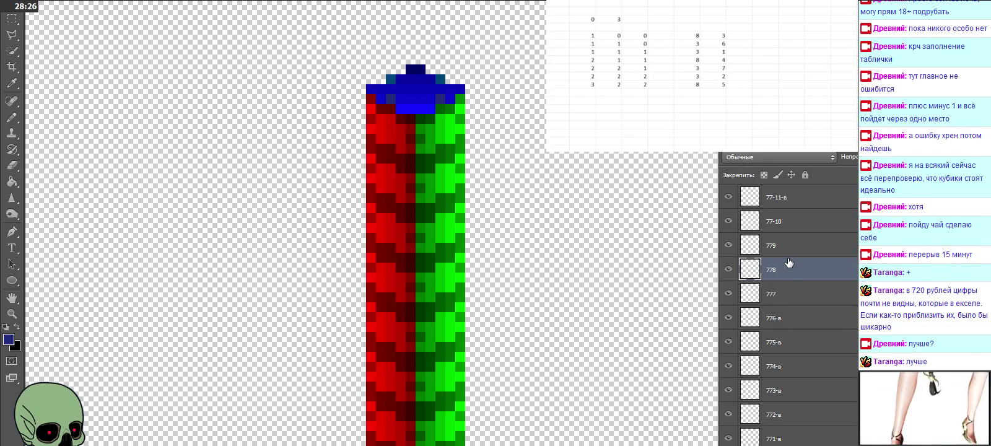
Hide the column cube layers from 776-в up through 77-11-в
{"action": "scroll", "coordinate": [788, 263], "scroll_direction": "down", "scroll_amount": 2}
{"action": "scroll", "coordinate": [788, 262], "scroll_direction": "down", "scroll_amount": 3}
{"action": "scroll", "coordinate": [777, 296], "scroll_direction": "down", "scroll_amount": 3}
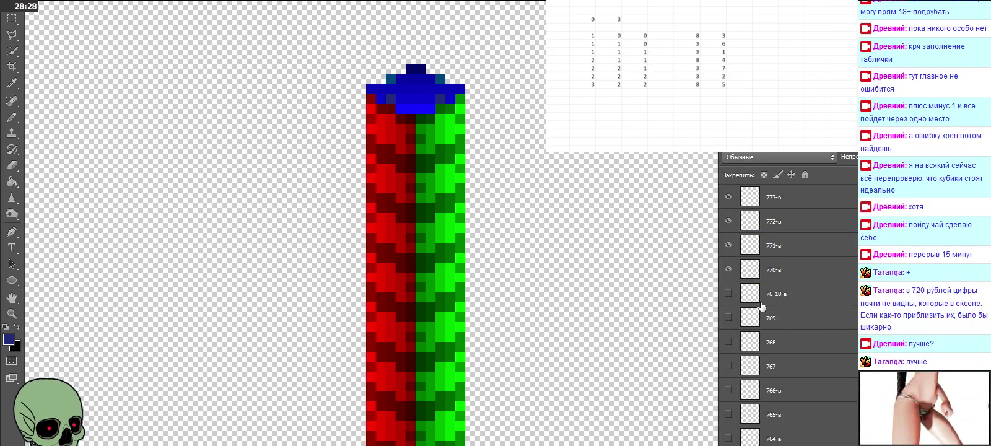
{"action": "scroll", "coordinate": [586, 255], "scroll_direction": "down", "scroll_amount": 3}
{"action": "left_click_drag", "start_coordinate": [728, 269], "coordinate": [728, 221]}
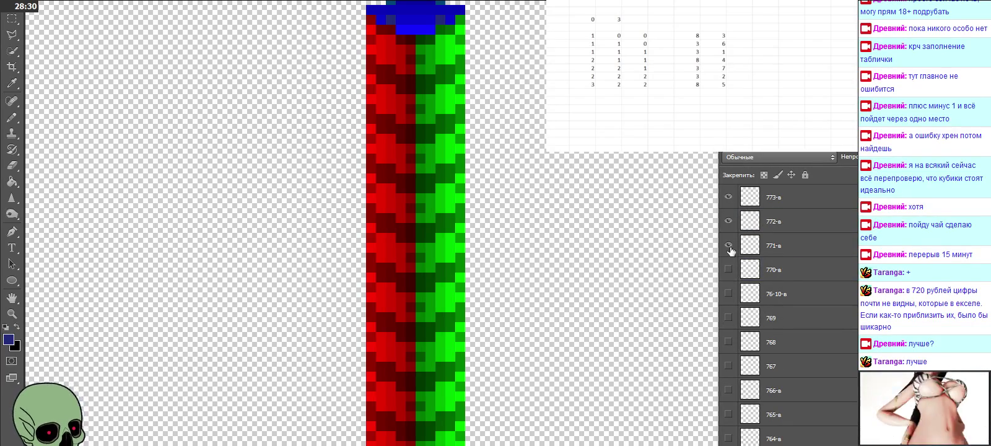
{"action": "scroll", "coordinate": [774, 282], "scroll_direction": "up", "scroll_amount": 4}
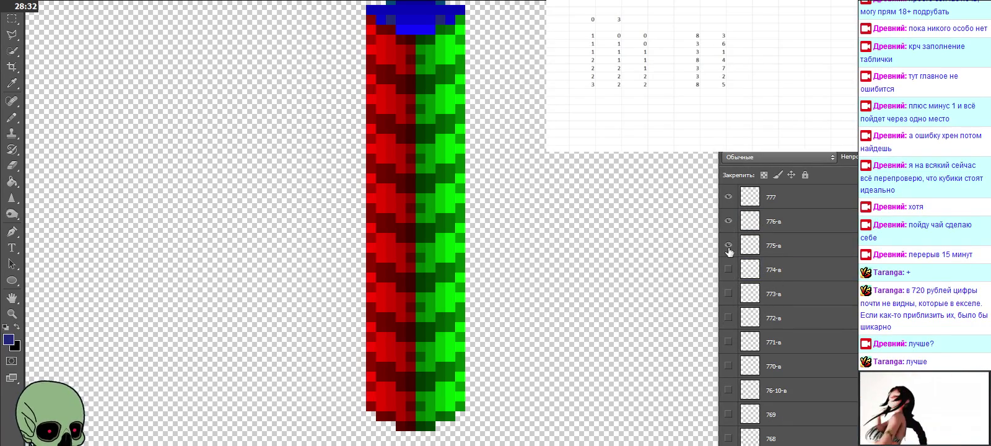
{"action": "left_click_drag", "start_coordinate": [728, 294], "coordinate": [728, 245]}
{"action": "scroll", "coordinate": [733, 245], "scroll_direction": "up", "scroll_amount": 2}
{"action": "left_click", "coordinate": [728, 269]}
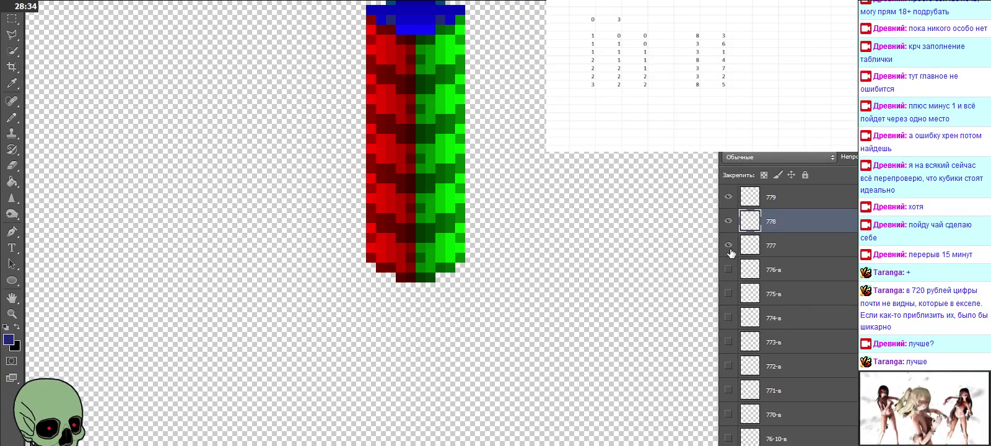
{"action": "left_click", "coordinate": [728, 221]}
{"action": "scroll", "coordinate": [729, 221], "scroll_direction": "up", "scroll_amount": 2}
{"action": "left_click", "coordinate": [728, 245]}
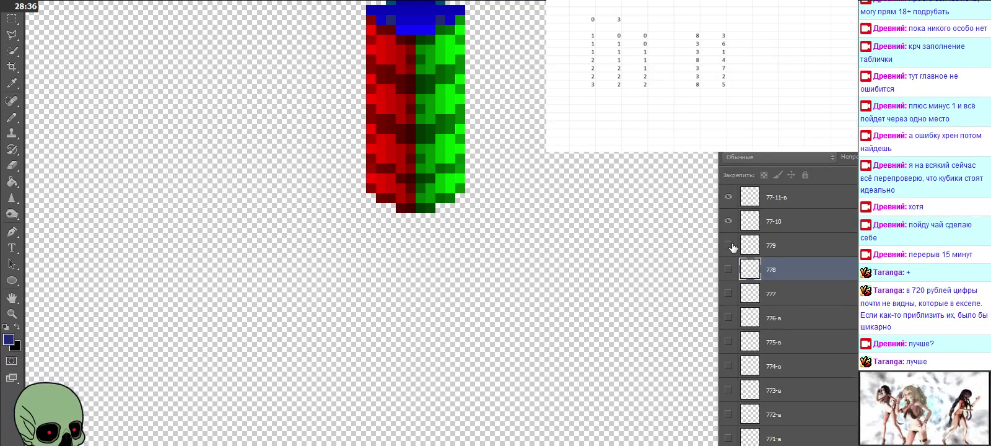
{"action": "left_click", "coordinate": [728, 196]}
{"action": "left_click", "coordinate": [728, 197]}
Briefly show and re-hide each of 776-в through 77-11-в to check their alignment
{"action": "left_click", "coordinate": [732, 316]}
{"action": "left_click", "coordinate": [733, 315]}
{"action": "left_click", "coordinate": [731, 293]}
{"action": "left_click", "coordinate": [730, 292]}
{"action": "left_click", "coordinate": [728, 269]}
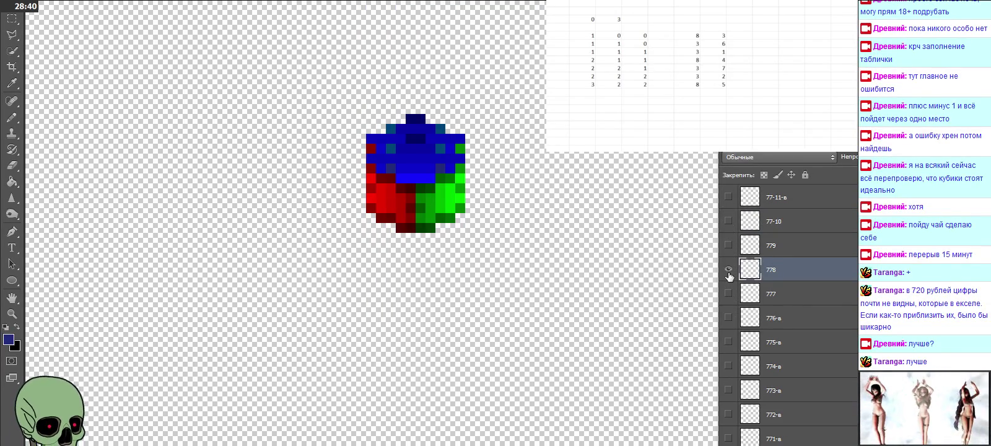
{"action": "left_click", "coordinate": [728, 269]}
{"action": "left_click", "coordinate": [728, 245]}
{"action": "left_click", "coordinate": [728, 245]}
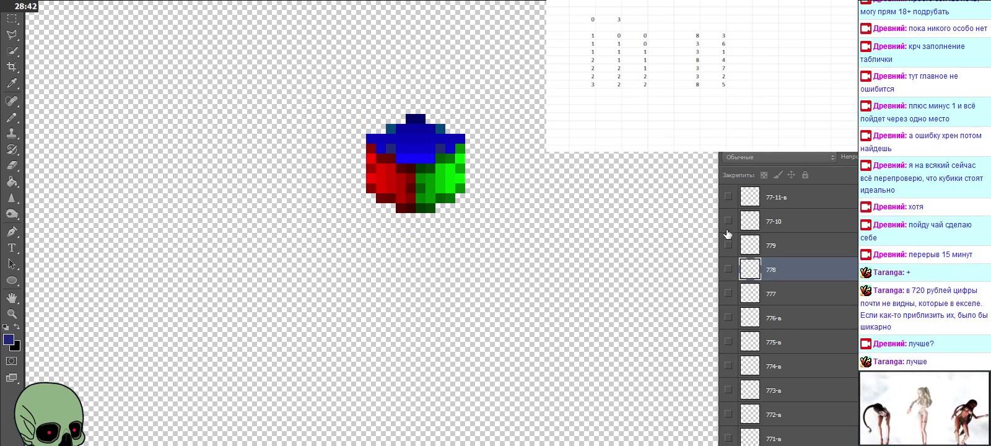
{"action": "left_click", "coordinate": [728, 221]}
{"action": "left_click", "coordinate": [728, 221]}
{"action": "left_click", "coordinate": [728, 197]}
{"action": "left_click", "coordinate": [728, 197]}
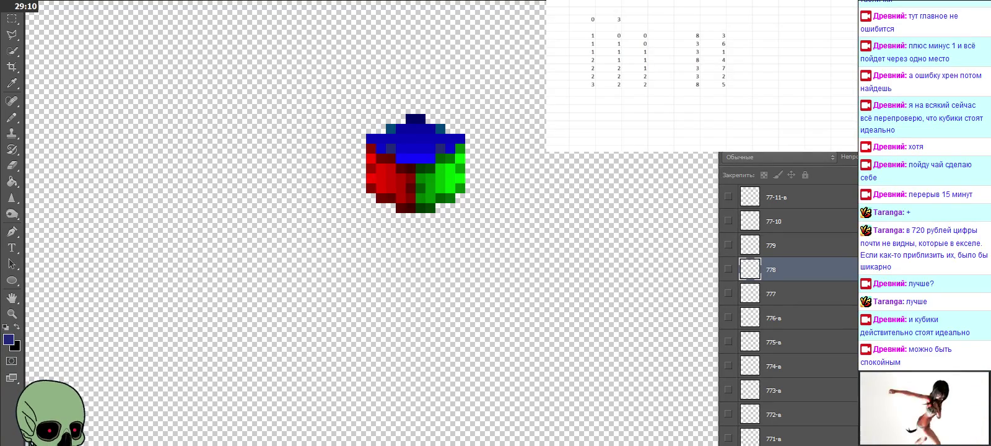
{"action": "left_click", "coordinate": [31, 1]}
Save the document and scroll the Layers panel down to its bottom layers
{"action": "left_click", "coordinate": [75, 85]}
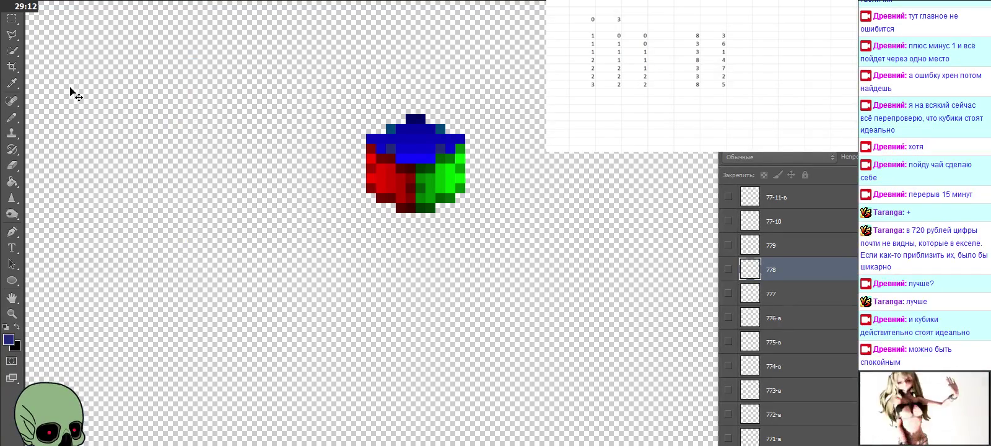
{"action": "scroll", "coordinate": [778, 247], "scroll_direction": "down", "scroll_amount": 3}
{"action": "scroll", "coordinate": [786, 266], "scroll_direction": "down", "scroll_amount": 10}
{"action": "scroll", "coordinate": [801, 283], "scroll_direction": "down", "scroll_amount": 10}
{"action": "scroll", "coordinate": [800, 285], "scroll_direction": "down", "scroll_amount": 10}
{"action": "scroll", "coordinate": [801, 292], "scroll_direction": "down", "scroll_amount": 10}
{"action": "scroll", "coordinate": [802, 294], "scroll_direction": "down", "scroll_amount": 10}
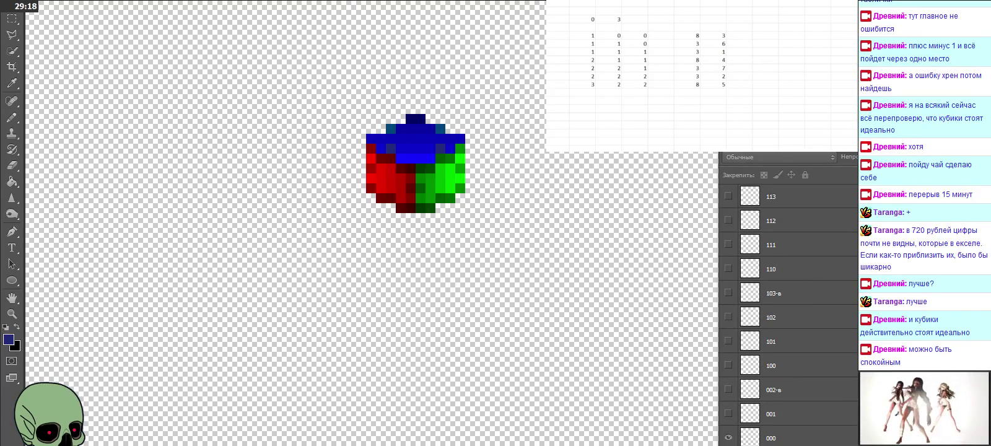
{"action": "left_click", "coordinate": [582, 92]}
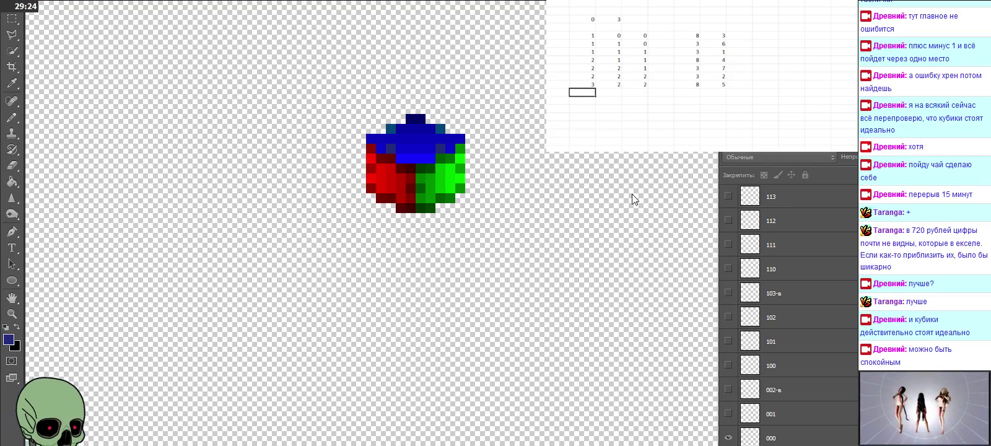
Zoom in on the cube, then show and select layer 100 and shift its cube right over the base cube
{"action": "left_click", "coordinate": [11, 314]}
{"action": "left_click", "coordinate": [407, 166]}
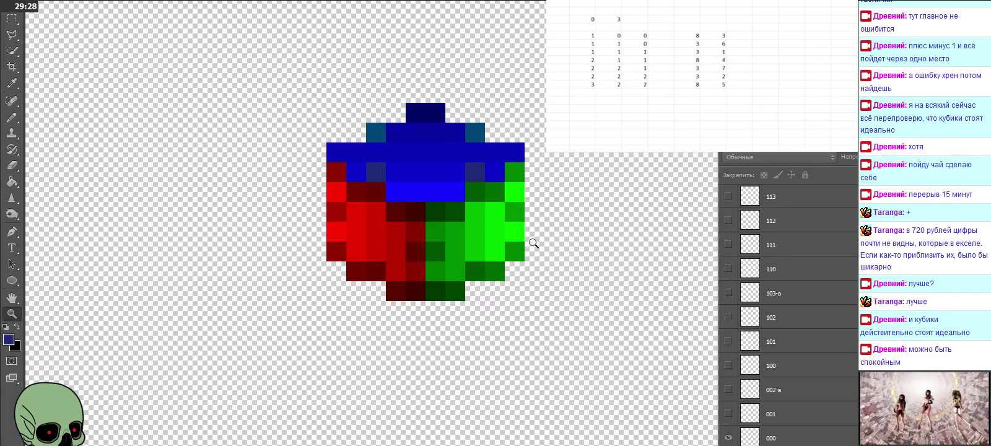
{"action": "scroll", "coordinate": [544, 255], "scroll_direction": "up", "scroll_amount": 2}
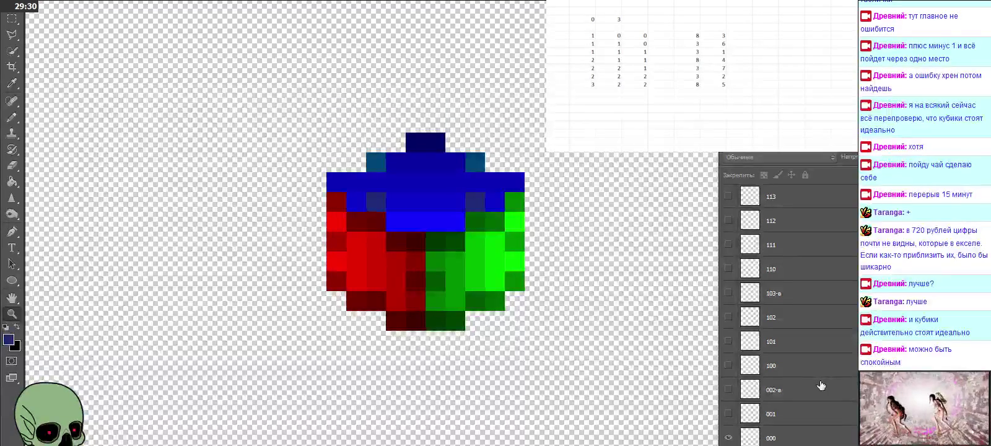
{"action": "left_click", "coordinate": [728, 366]}
{"action": "left_click", "coordinate": [771, 371]}
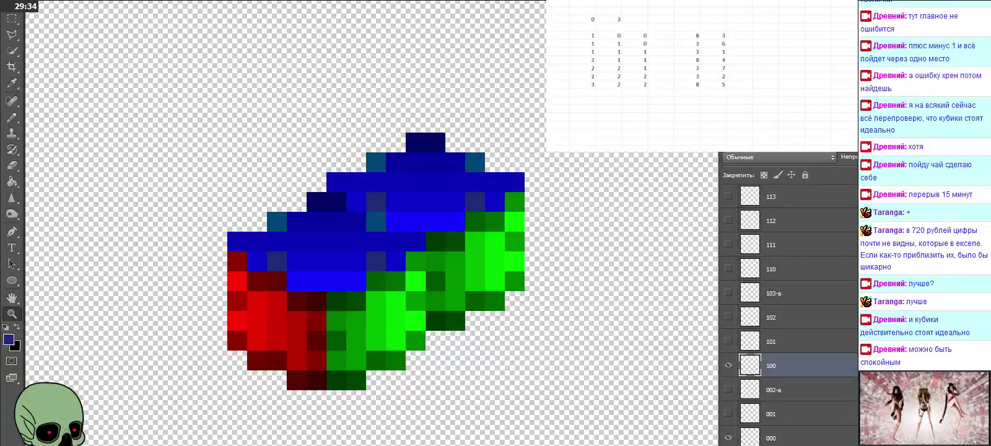
{"action": "left_click_drag", "start_coordinate": [279, 310], "coordinate": [377, 290]}
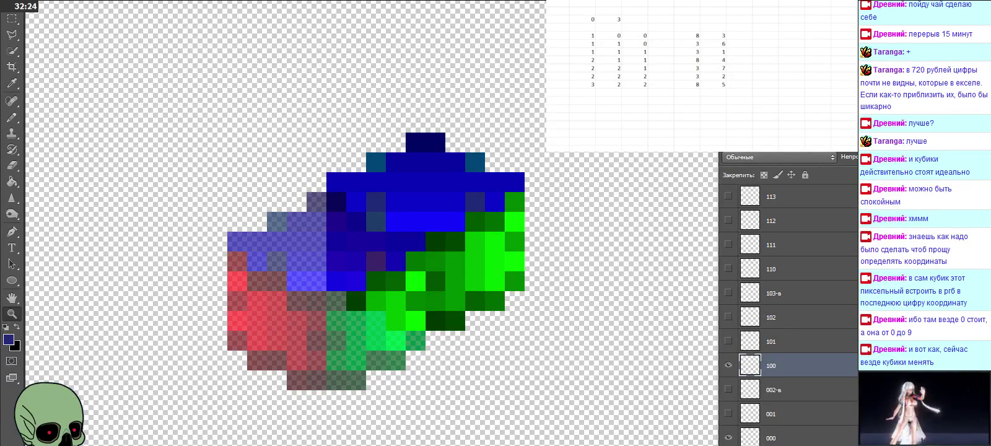
Hide and re-show layer 100 to compare its cube against the base cube
{"action": "left_click", "coordinate": [728, 365]}
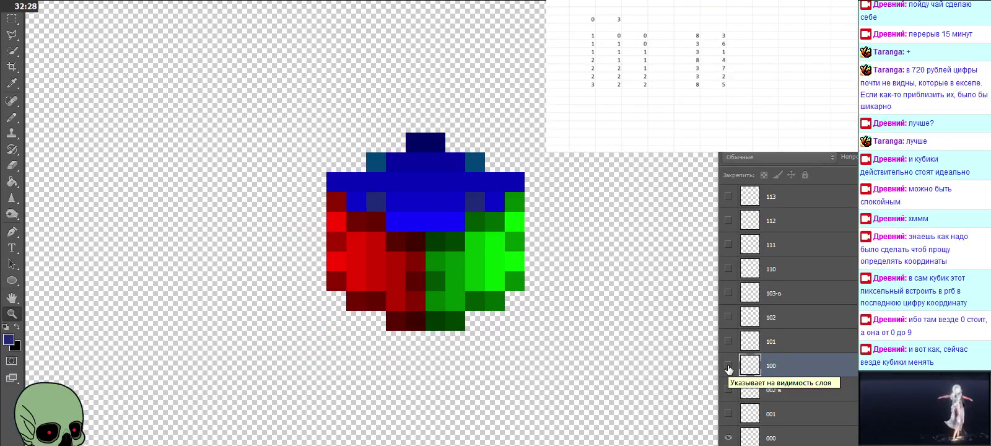
{"action": "left_click", "coordinate": [728, 367]}
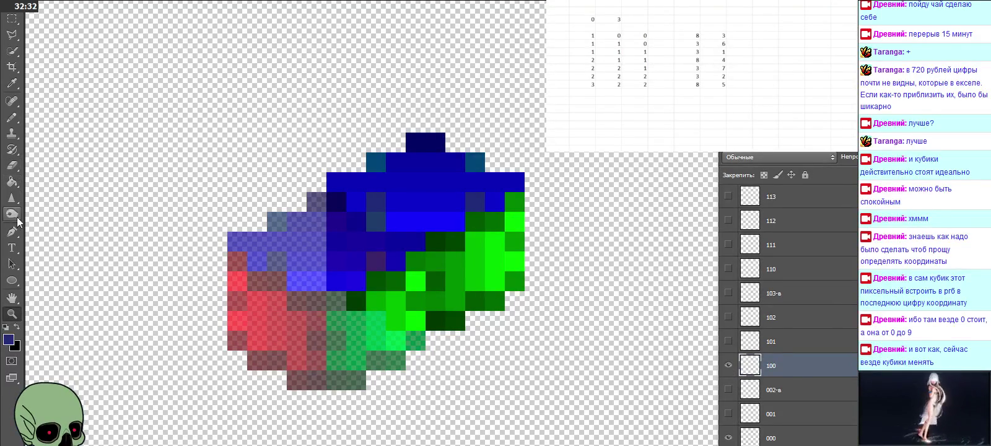
Sample the cube's blue (#0000b4: R 0, G 0, B 180) as foreground, then hide layer 100
{"action": "left_click", "coordinate": [13, 88]}
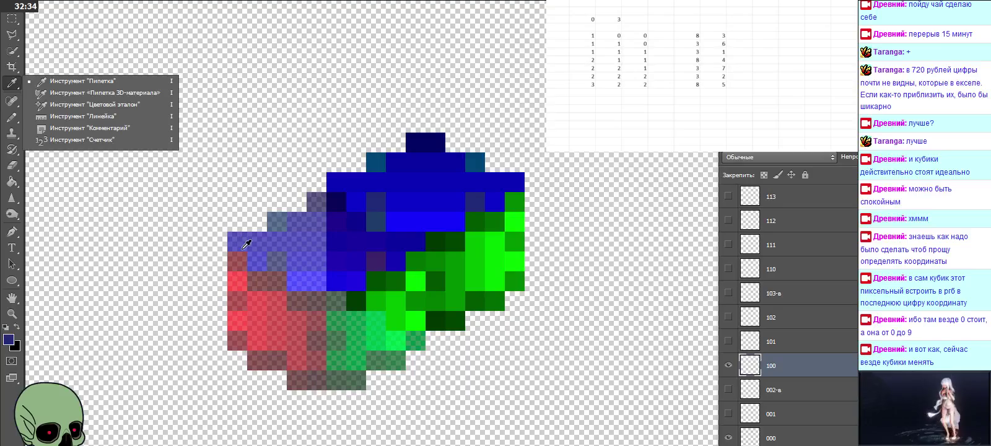
{"action": "left_click", "coordinate": [247, 238]}
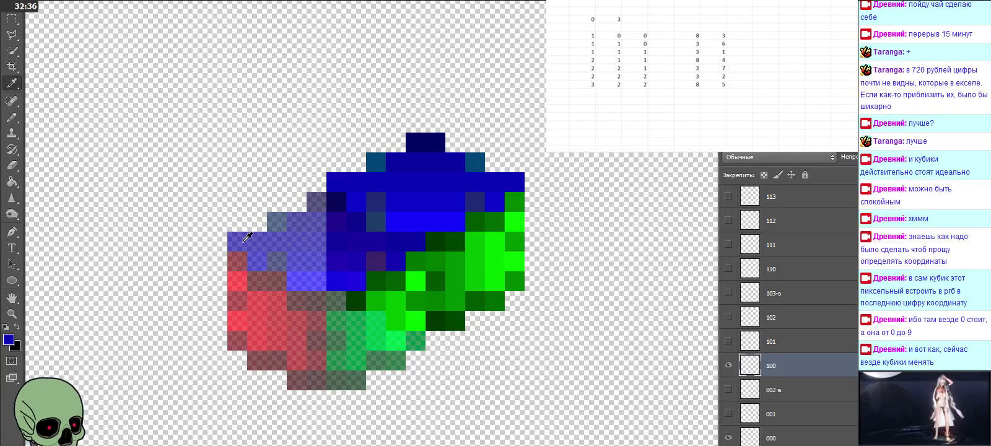
{"action": "left_click", "coordinate": [9, 338]}
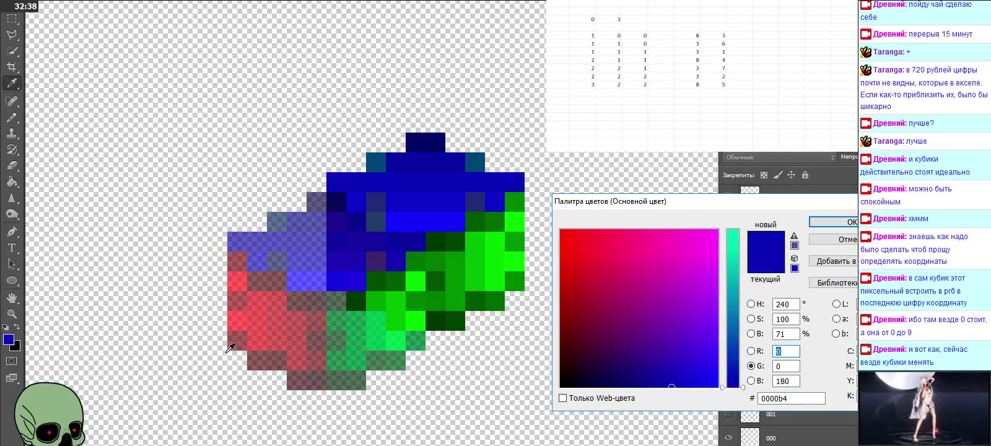
{"action": "left_click_drag", "start_coordinate": [617, 204], "coordinate": [233, 179]}
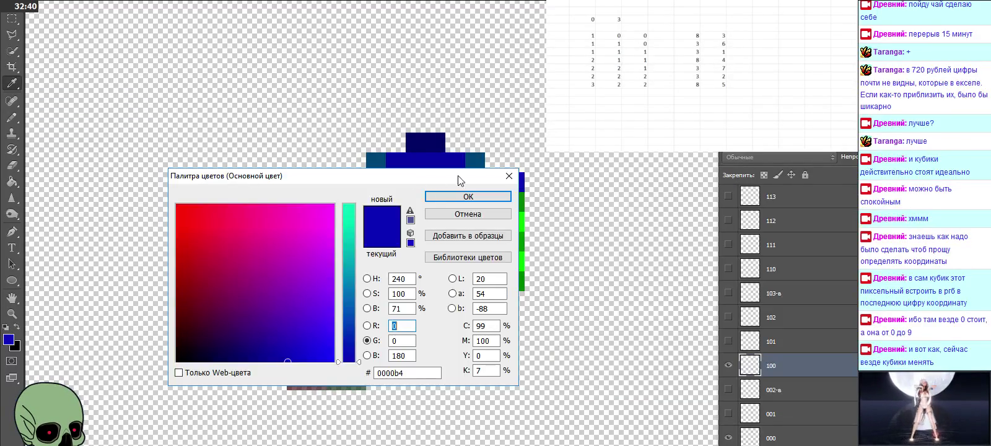
{"action": "left_click", "coordinate": [507, 177]}
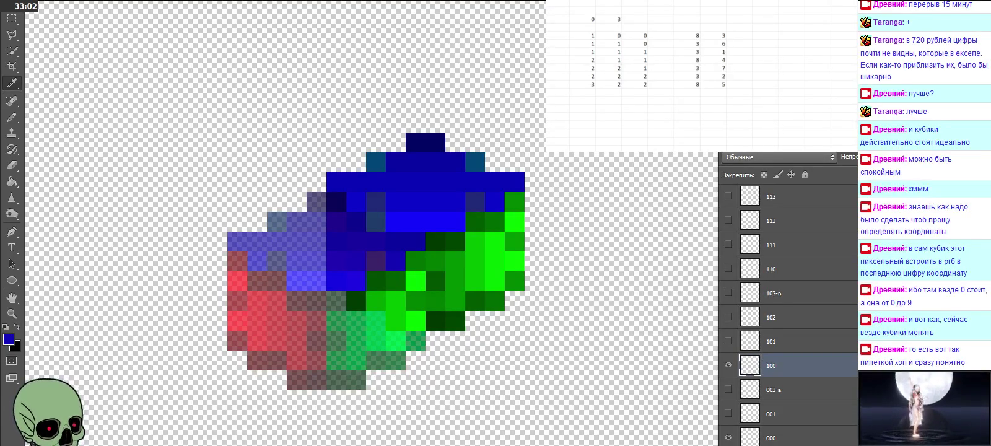
{"action": "left_click", "coordinate": [728, 366]}
Select layer 000 and zoom out from the cube
{"action": "left_click", "coordinate": [787, 437]}
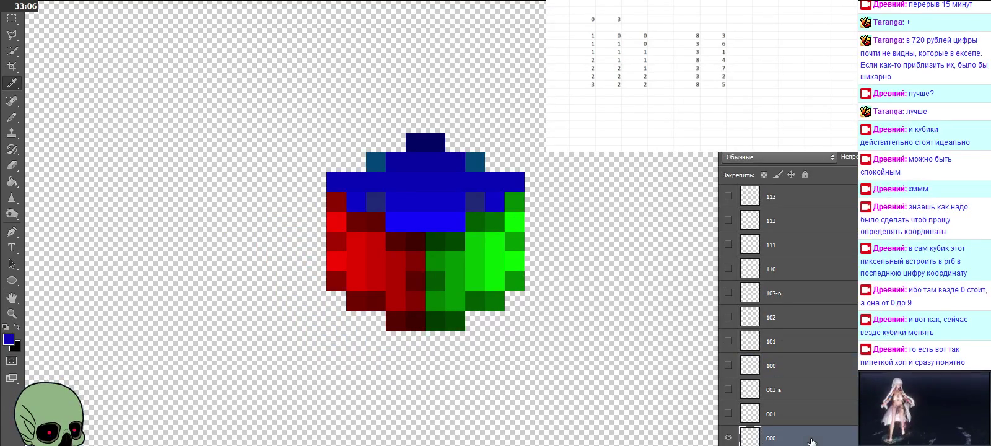
{"action": "left_click", "coordinate": [11, 313]}
{"action": "left_click", "coordinate": [532, 135], "text": "alt"}
{"action": "left_click", "coordinate": [531, 135], "text": "alt"}
{"action": "left_click", "coordinate": [532, 135], "text": "alt"}
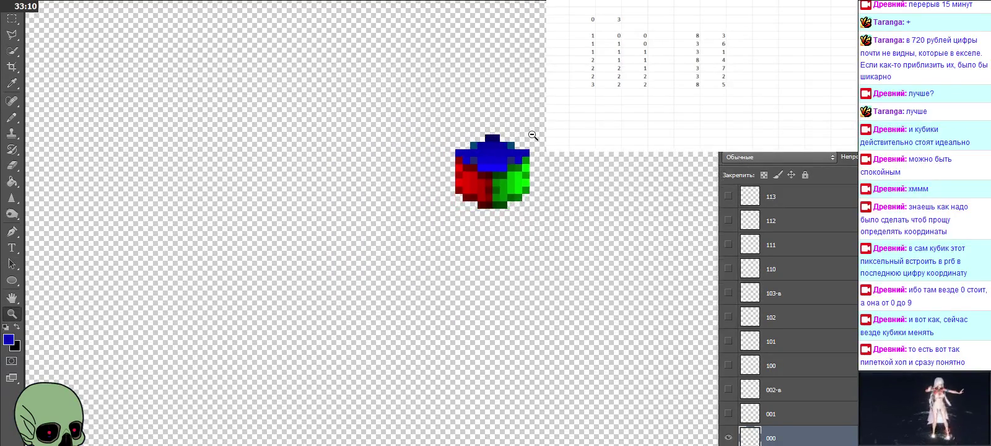
{"action": "left_click", "coordinate": [532, 135], "text": "alt"}
{"action": "scroll", "coordinate": [515, 178], "scroll_direction": "up", "scroll_amount": 2}
{"action": "scroll", "coordinate": [515, 178], "scroll_direction": "up", "scroll_amount": 1}
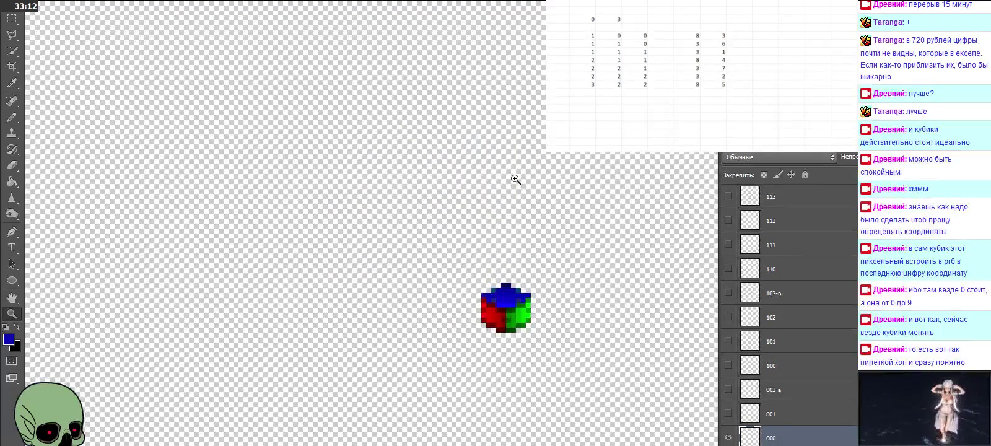
Duplicate the cube onto a new layer, move the copy up-left and zoom in on it
{"action": "right_click", "coordinate": [11, 19]}
{"action": "left_click", "coordinate": [93, 18]}
{"action": "key", "text": "ctrl+v"}
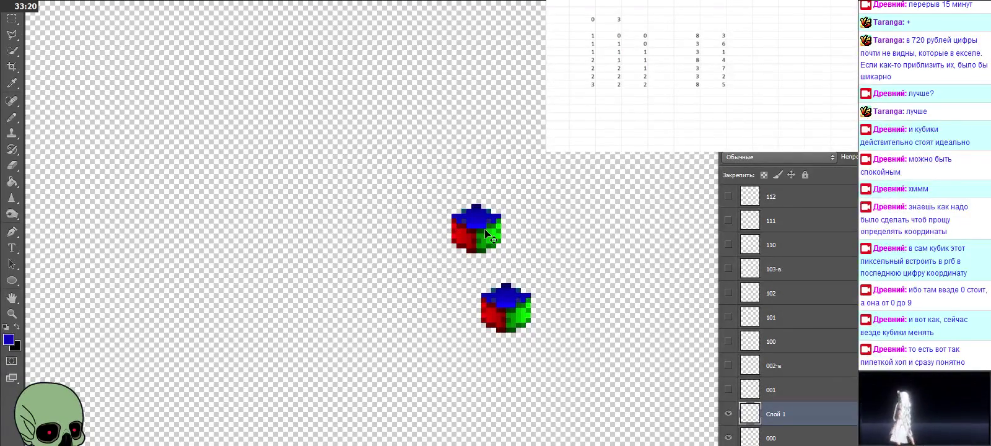
{"action": "left_click_drag", "start_coordinate": [480, 227], "coordinate": [293, 172]}
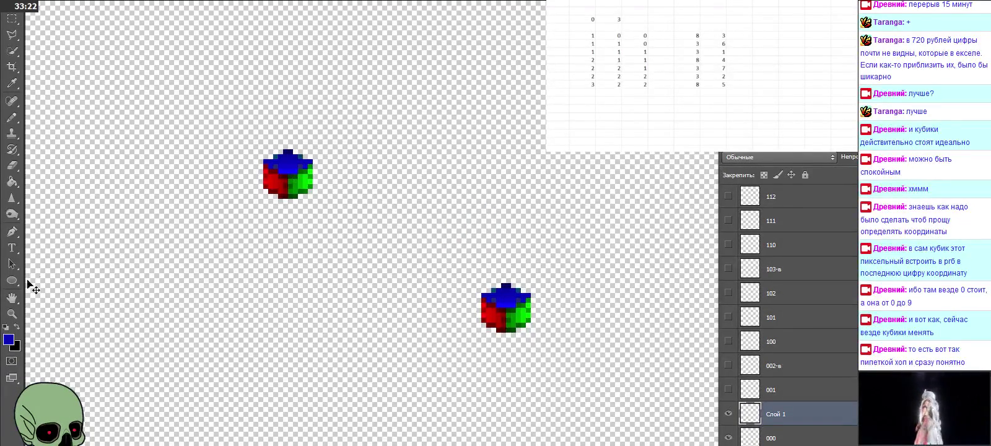
{"action": "left_click", "coordinate": [11, 313]}
{"action": "left_click", "coordinate": [288, 184]}
{"action": "left_click", "coordinate": [272, 166]}
{"action": "left_click", "coordinate": [257, 148]}
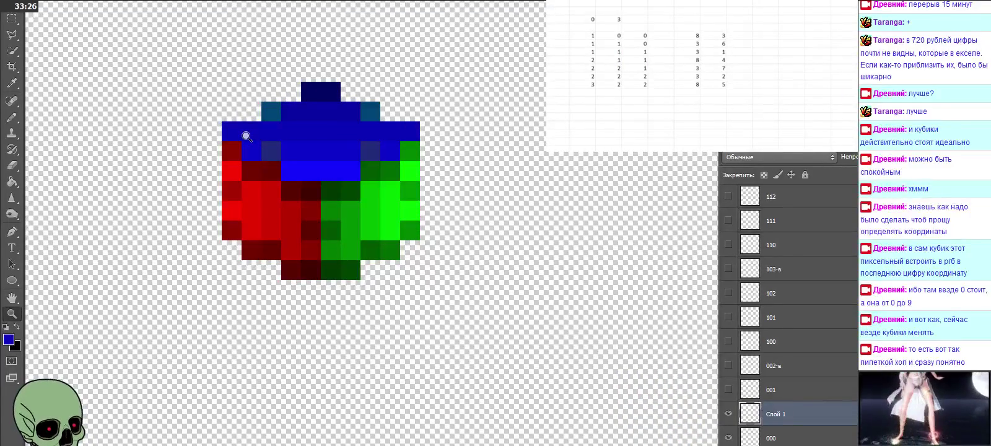
Rename the new layer 'коорд кубик' and move it below layer 000
{"action": "double_click", "coordinate": [770, 415]}
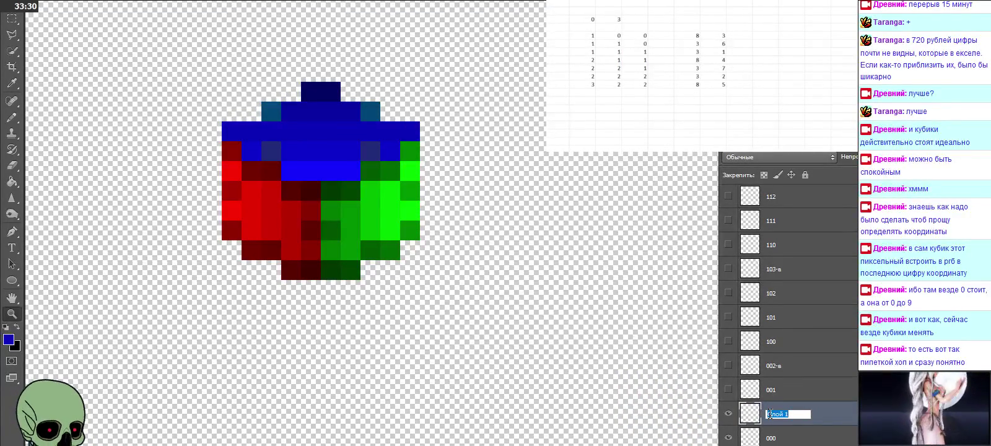
{"action": "type", "text": "коорд"}
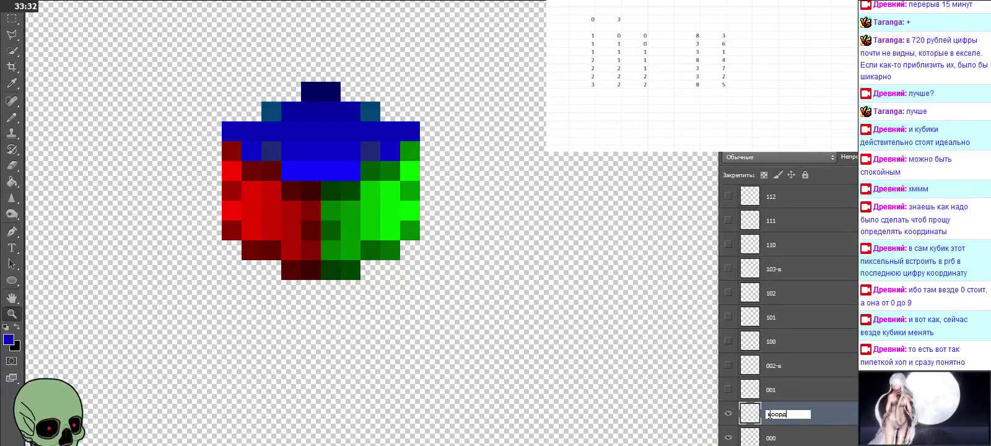
{"action": "type", "text": " кубик"}
{"action": "key", "text": "Return"}
{"action": "left_click_drag", "start_coordinate": [787, 414], "coordinate": [803, 439]}
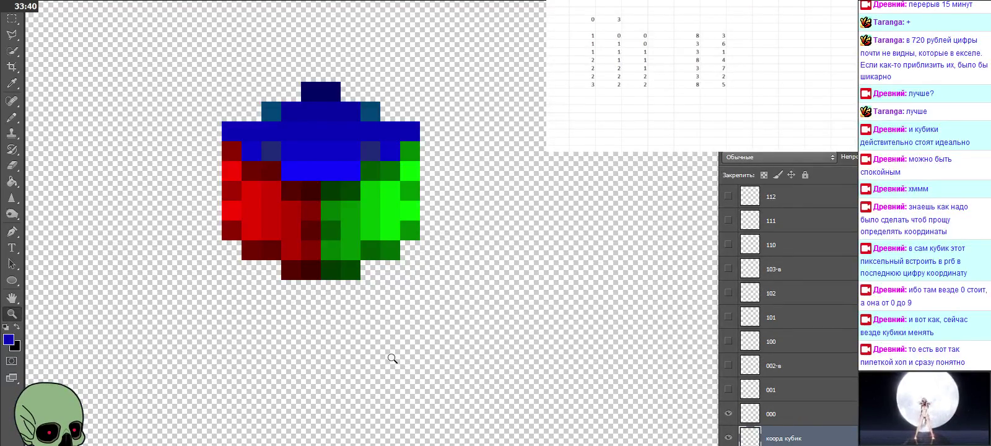
Sample the cube's red face and set the foreground red value to 83
{"action": "left_click", "coordinate": [12, 82]}
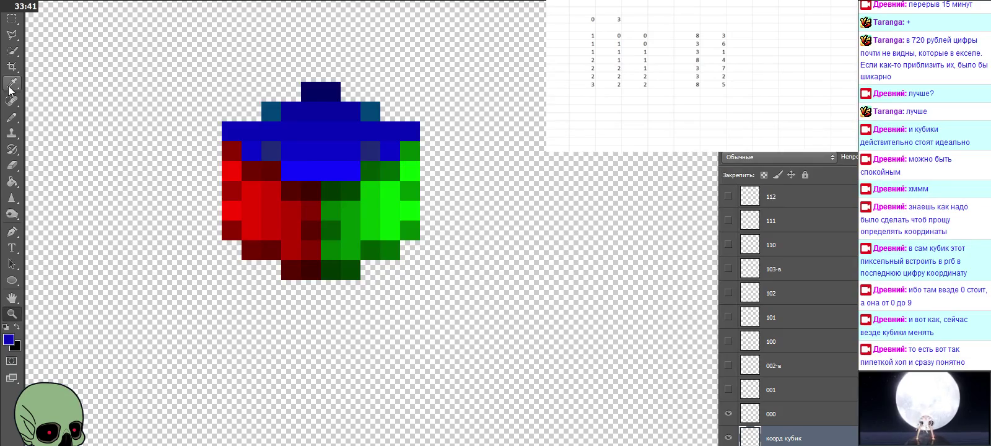
{"action": "left_click", "coordinate": [296, 265]}
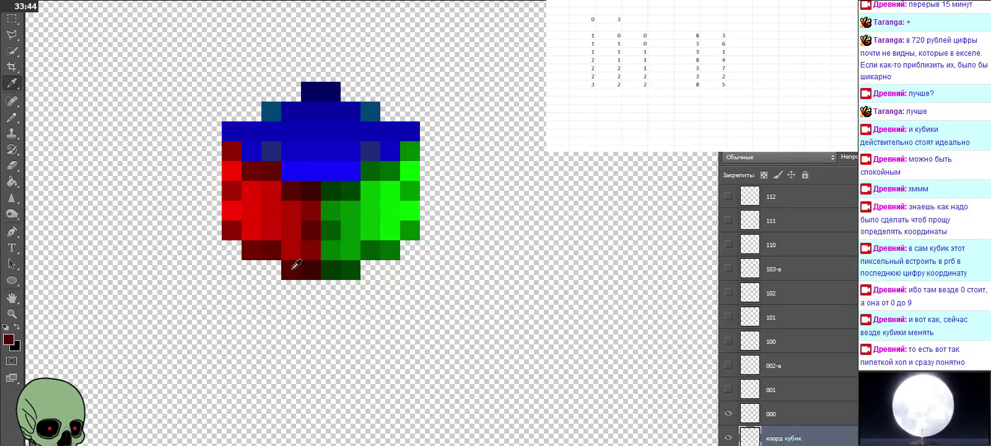
{"action": "left_click", "coordinate": [8, 340]}
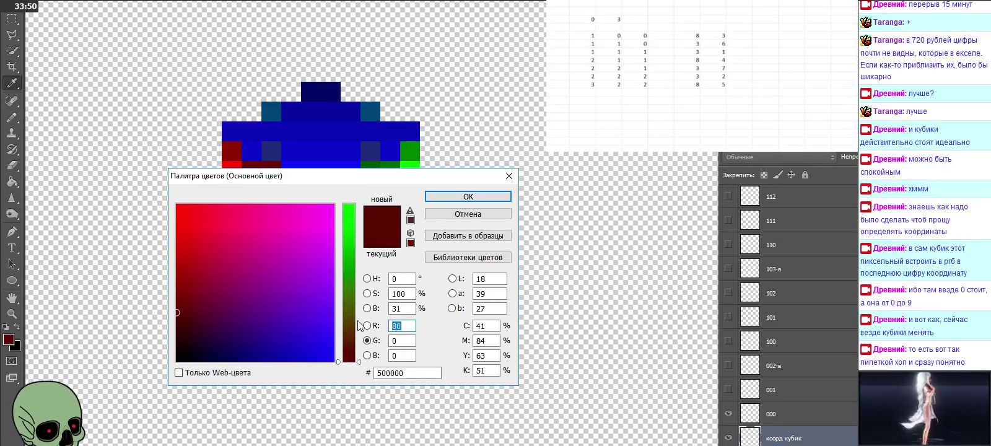
{"action": "left_click_drag", "start_coordinate": [334, 180], "coordinate": [589, 167]}
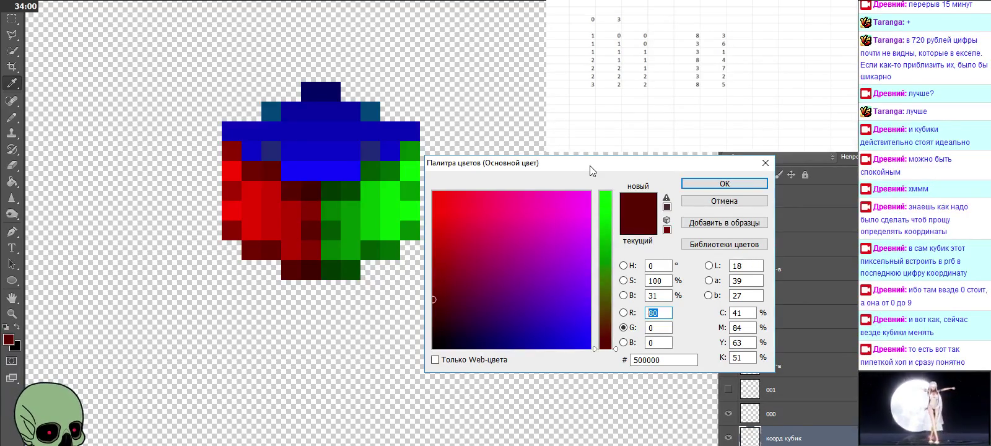
{"action": "type", "text": "83"}
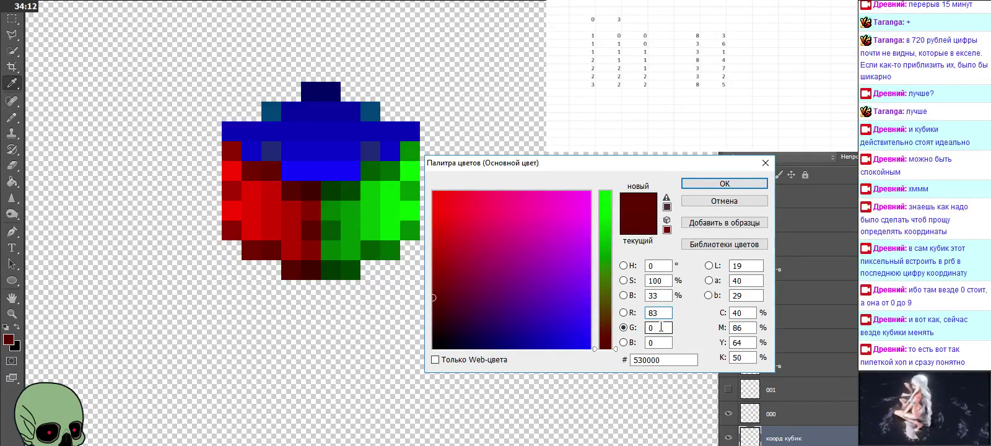
{"action": "left_click", "coordinate": [718, 184]}
Switch to the Pencil tool and recheck the foreground colour without changes
{"action": "right_click", "coordinate": [11, 116]}
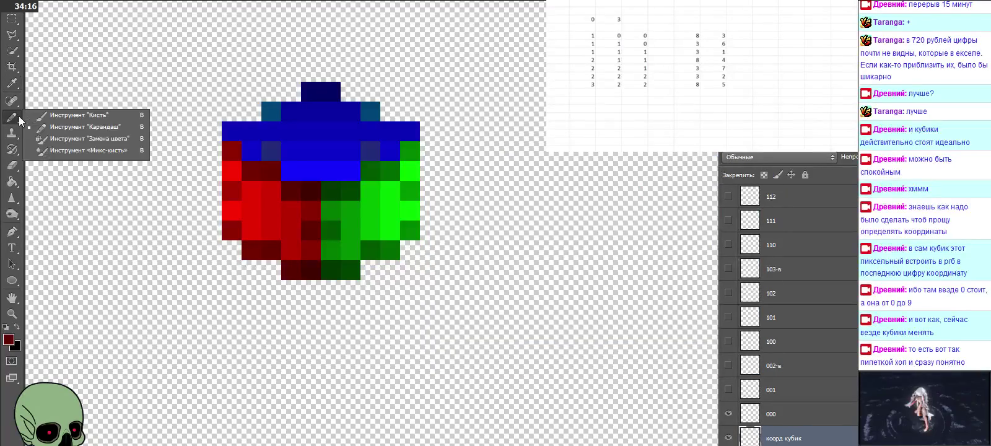
{"action": "left_click", "coordinate": [48, 116]}
{"action": "right_click", "coordinate": [11, 116]}
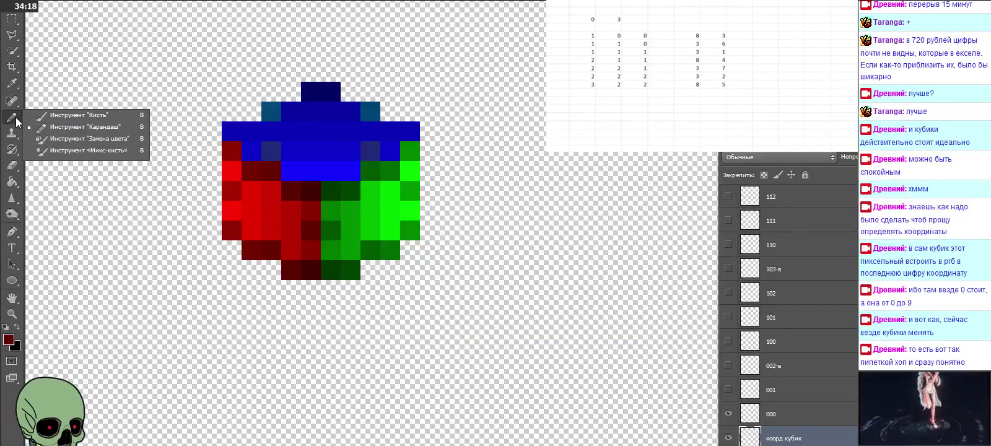
{"action": "left_click", "coordinate": [57, 126]}
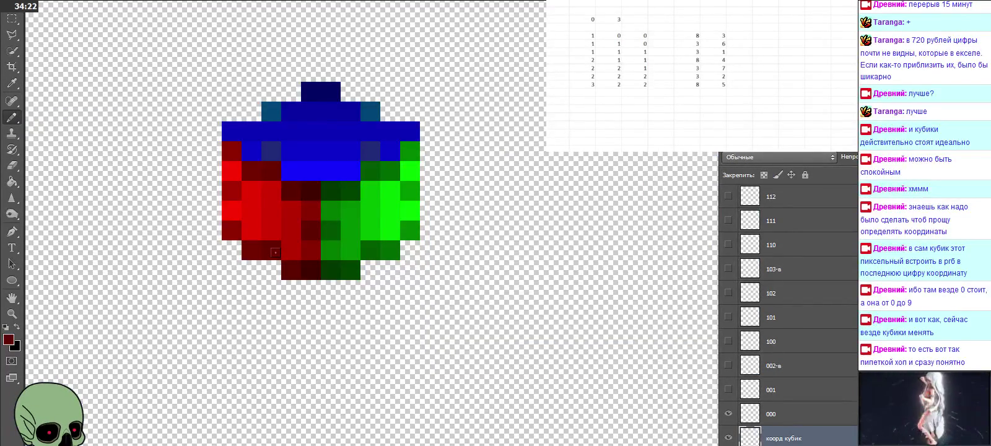
{"action": "left_click", "coordinate": [8, 338]}
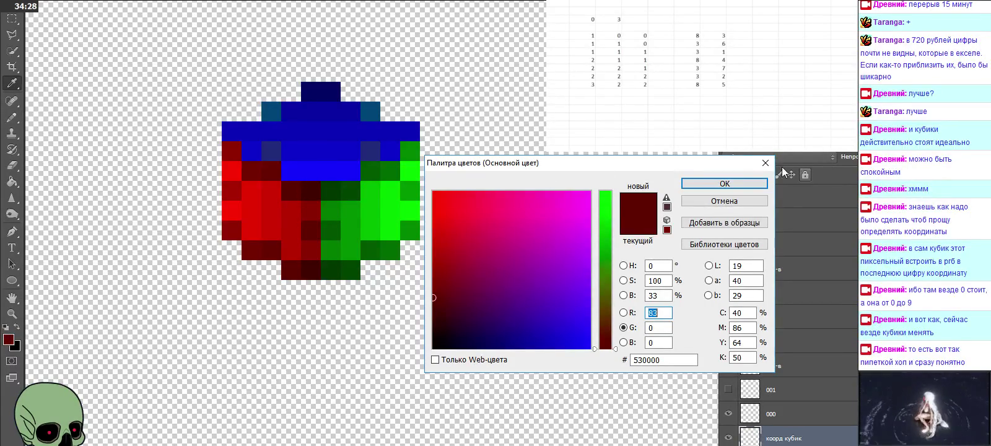
{"action": "key", "text": "Return"}
Resample the red face, set red to 64 for dark red 400000, and return to Pencil
{"action": "left_click", "coordinate": [11, 83]}
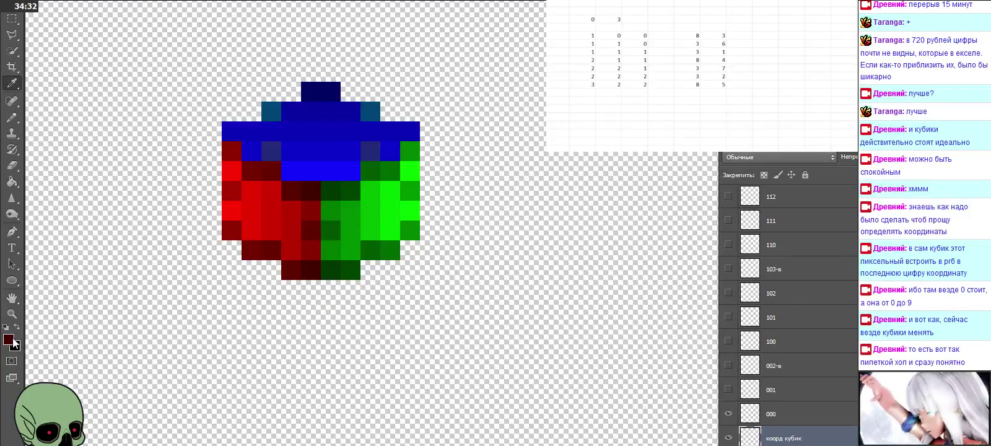
{"action": "left_click", "coordinate": [9, 339]}
{"action": "left_click_drag", "start_coordinate": [653, 313], "coordinate": [671, 314]}
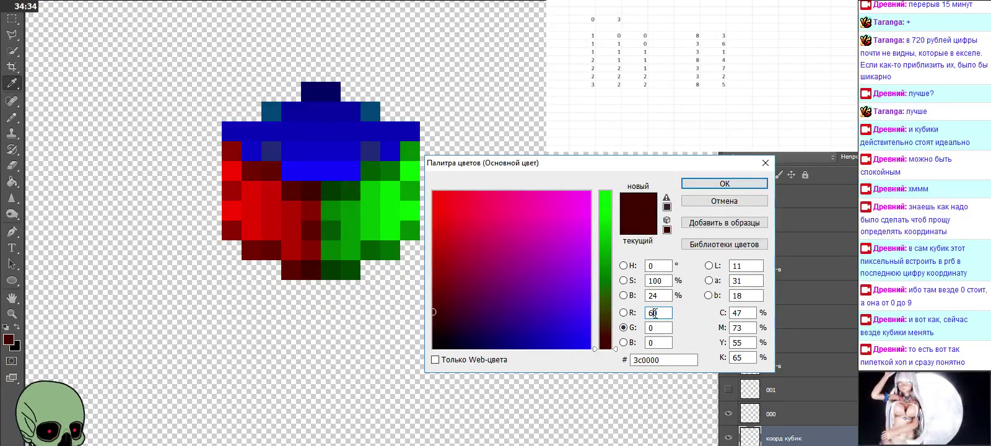
{"action": "type", "text": "4"}
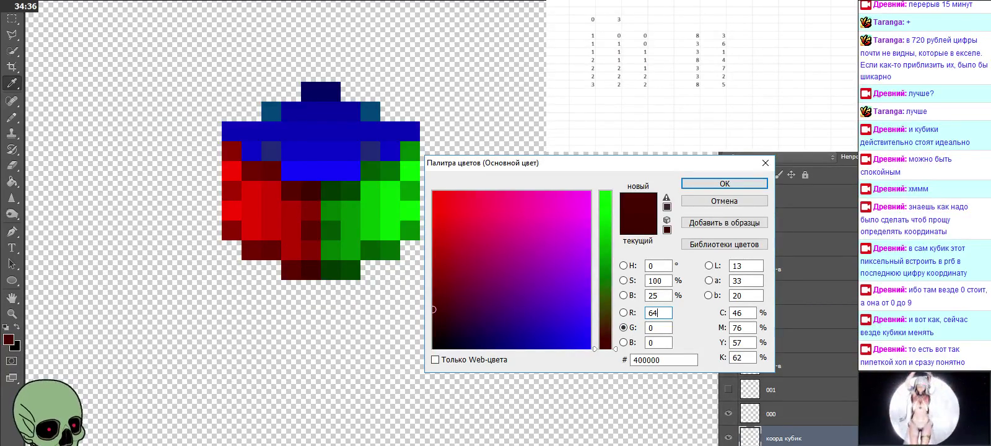
{"action": "left_click", "coordinate": [710, 190]}
{"action": "key", "text": "b"}
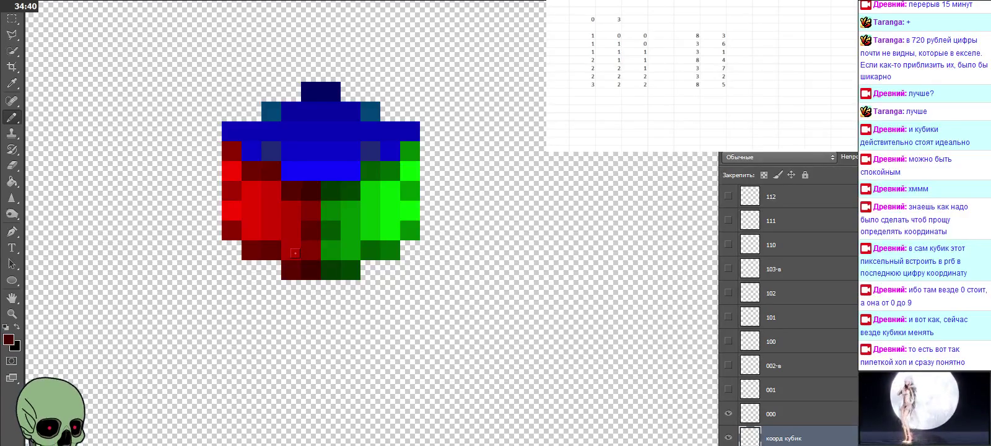
{"action": "left_click", "coordinate": [9, 339]}
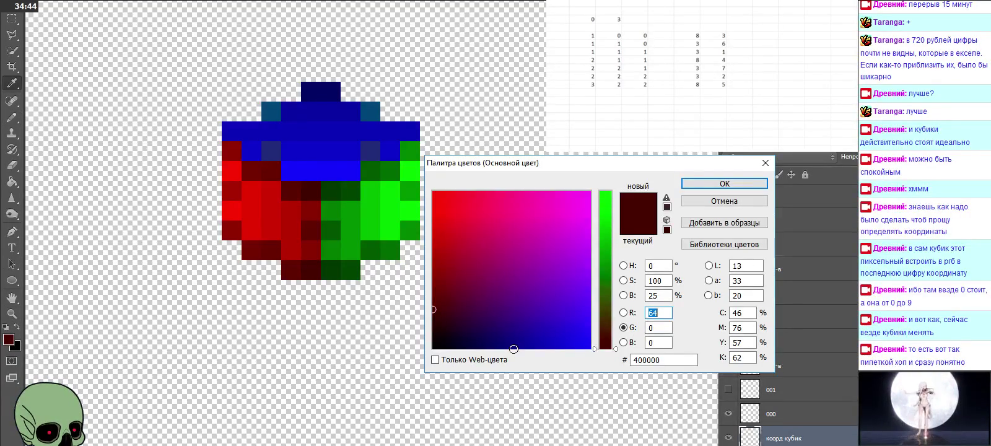
{"action": "left_click", "coordinate": [765, 163]}
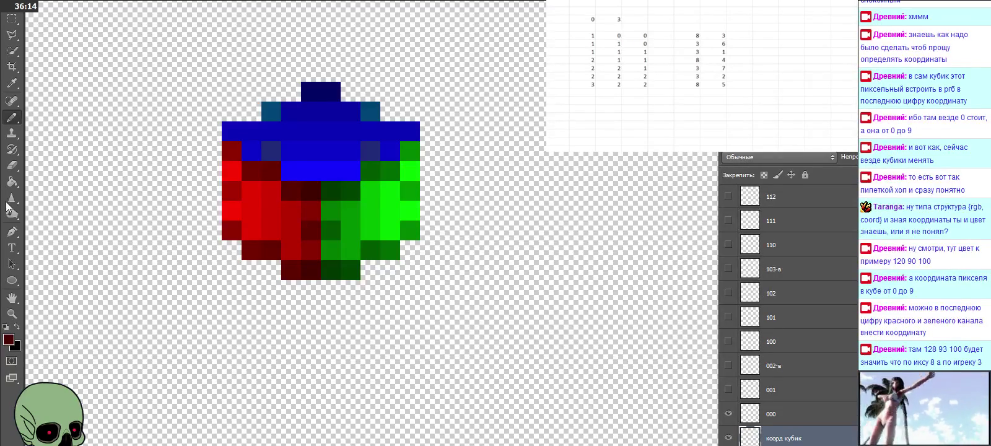
Sample dark green from the cube's green face, set its red value to 5, and pick Pencil
{"action": "left_click", "coordinate": [11, 83]}
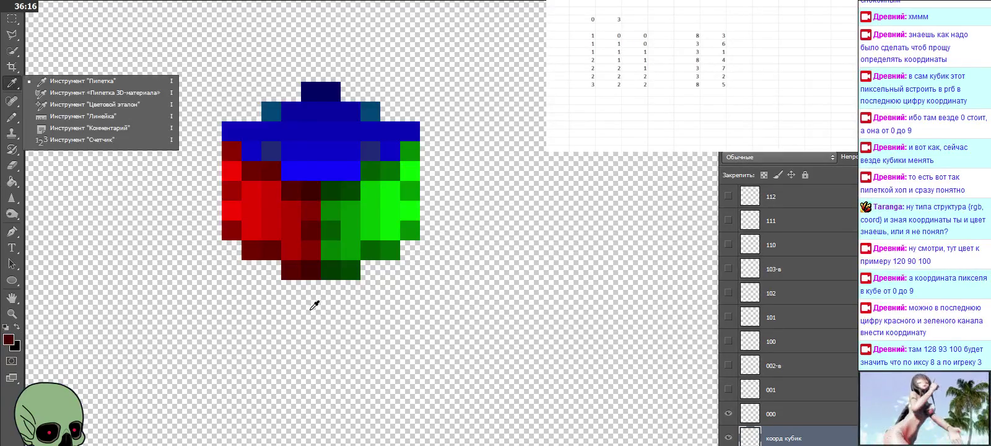
{"action": "left_click", "coordinate": [334, 267]}
{"action": "left_click", "coordinate": [9, 339]}
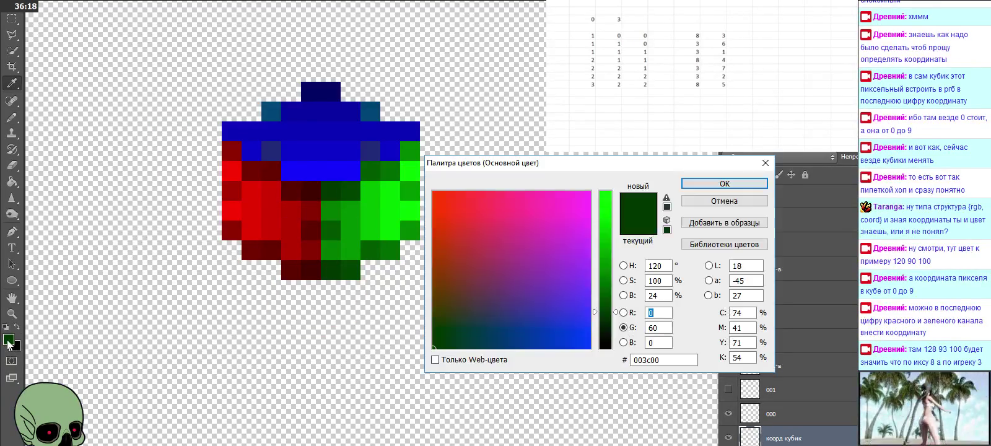
{"action": "left_click", "coordinate": [659, 313]}
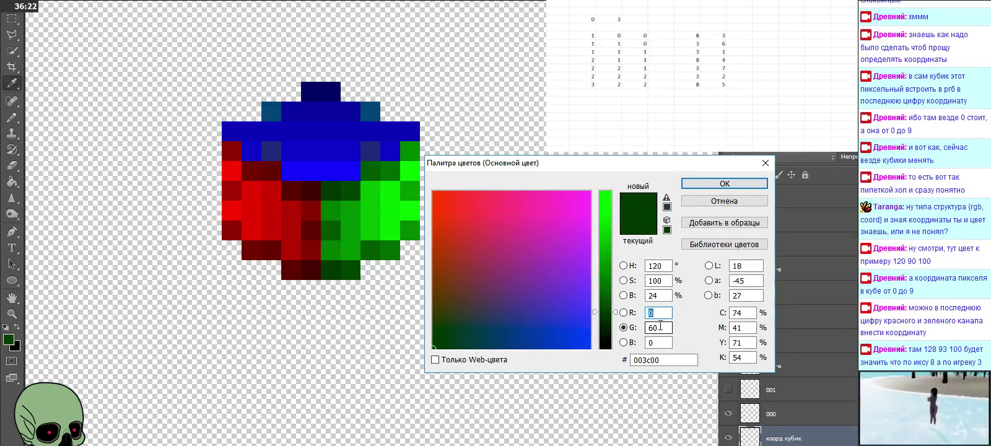
{"action": "type", "text": "5"}
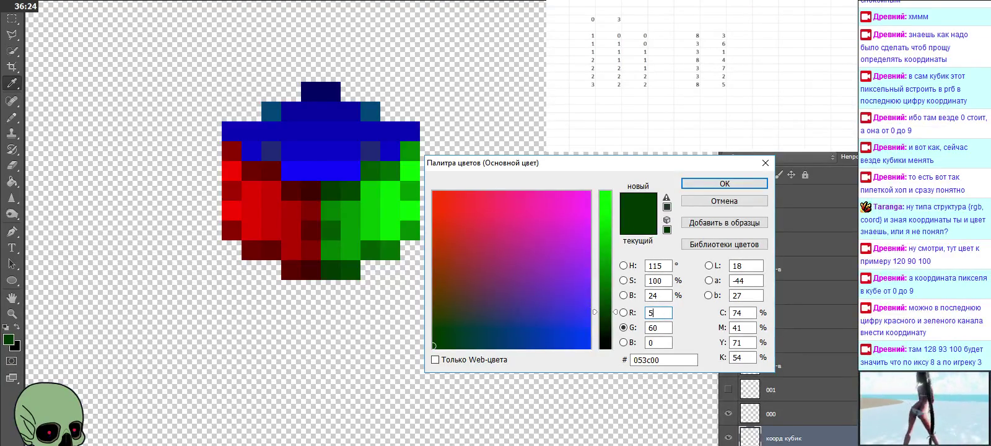
{"action": "left_click", "coordinate": [713, 184]}
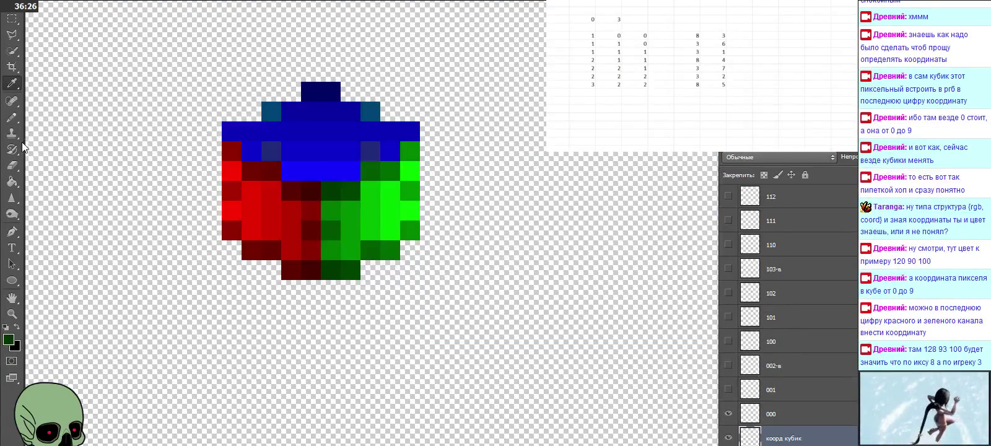
{"action": "left_click", "coordinate": [11, 116]}
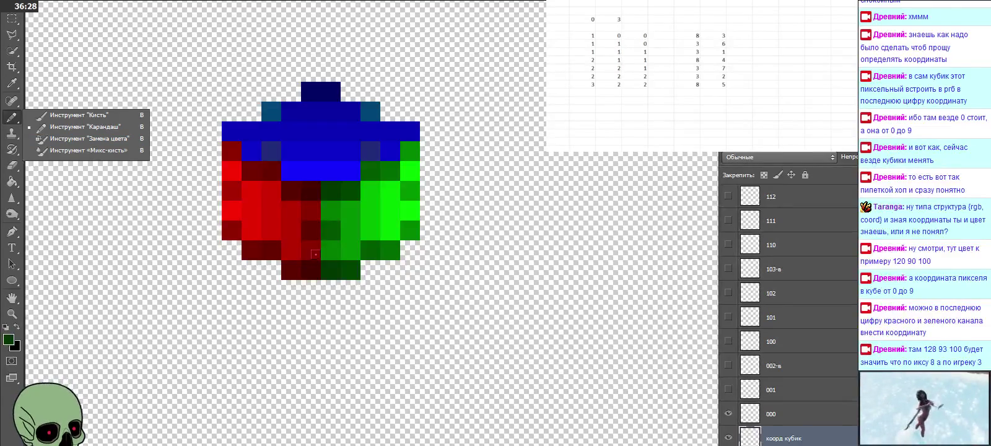
{"action": "left_click", "coordinate": [313, 253]}
Resample the green face, set the red value to 6, and return to the Pencil
{"action": "left_click", "coordinate": [11, 82]}
{"action": "left_click", "coordinate": [359, 265]}
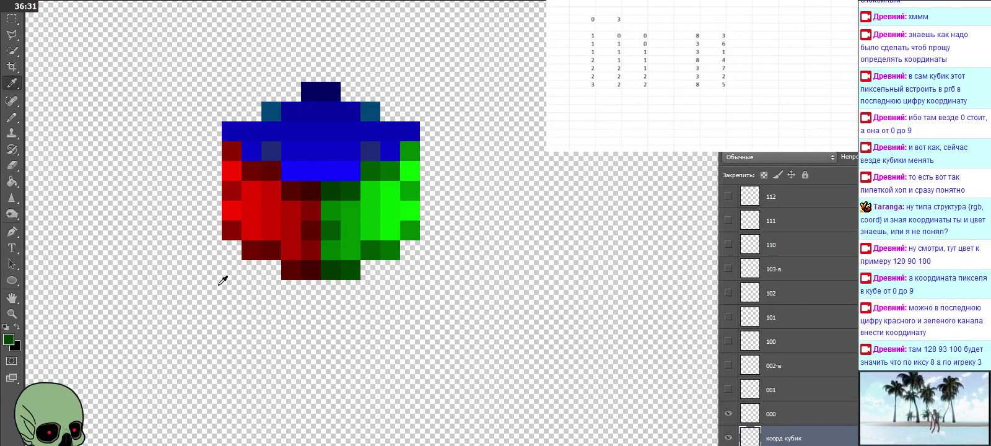
{"action": "left_click", "coordinate": [8, 339]}
{"action": "type", "text": "6"}
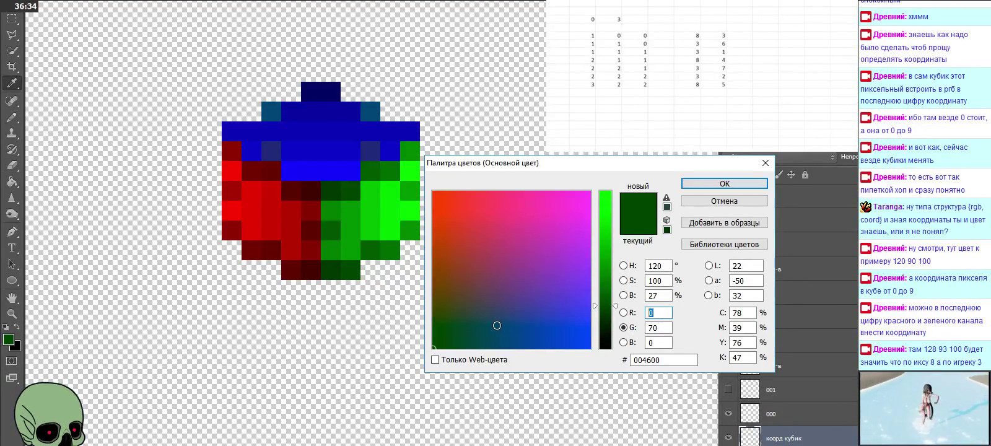
{"action": "left_click", "coordinate": [693, 188]}
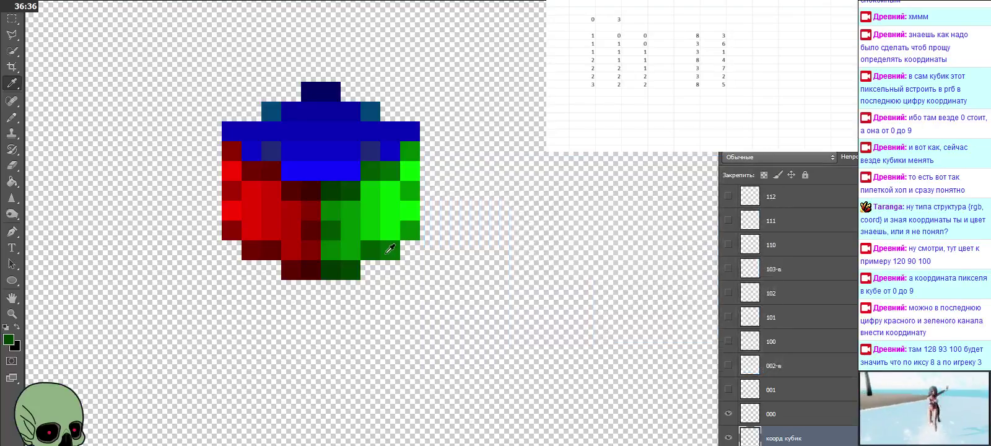
{"action": "left_click", "coordinate": [11, 117]}
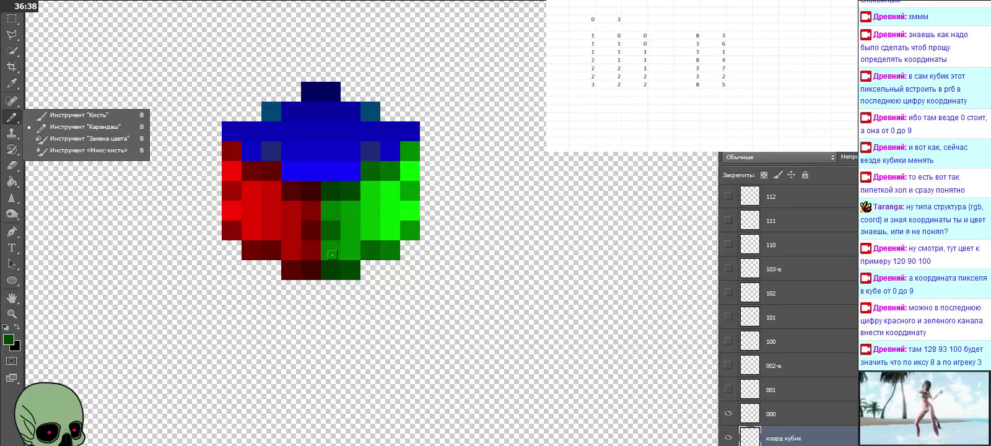
{"action": "left_click", "coordinate": [334, 255]}
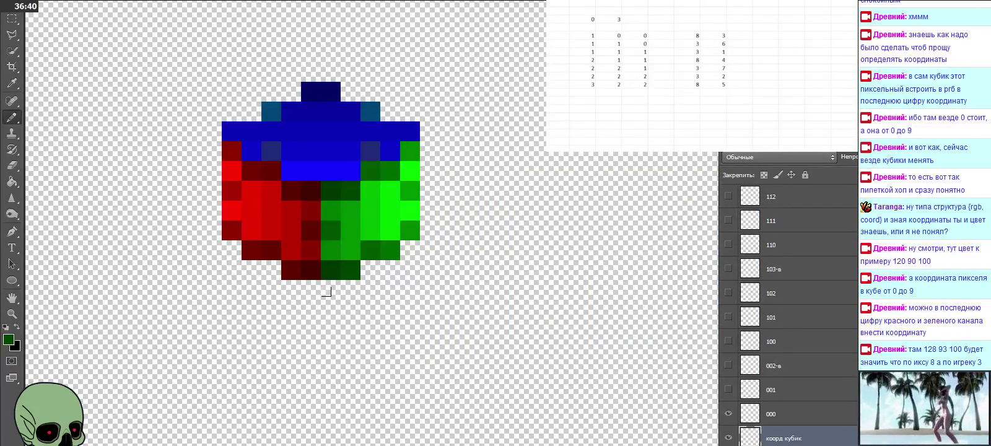
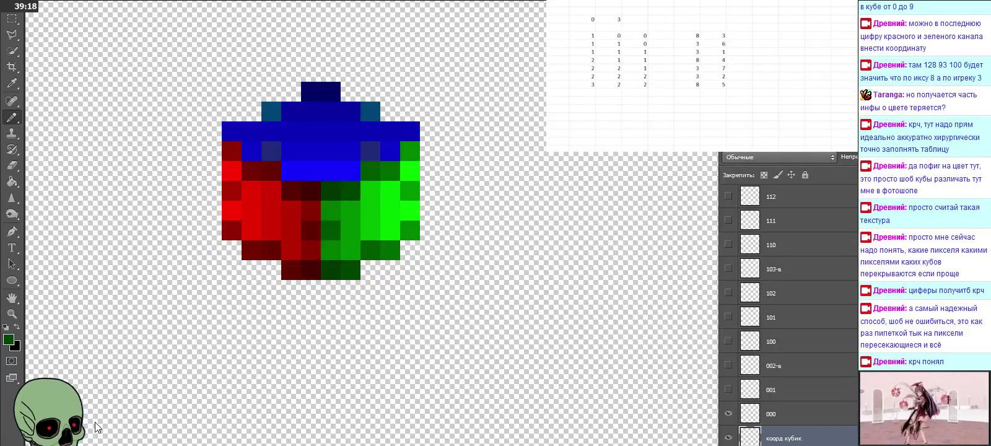
Sample a dark green cube pixel and check its RGB values, keeping them unchanged
{"action": "left_click", "coordinate": [11, 82]}
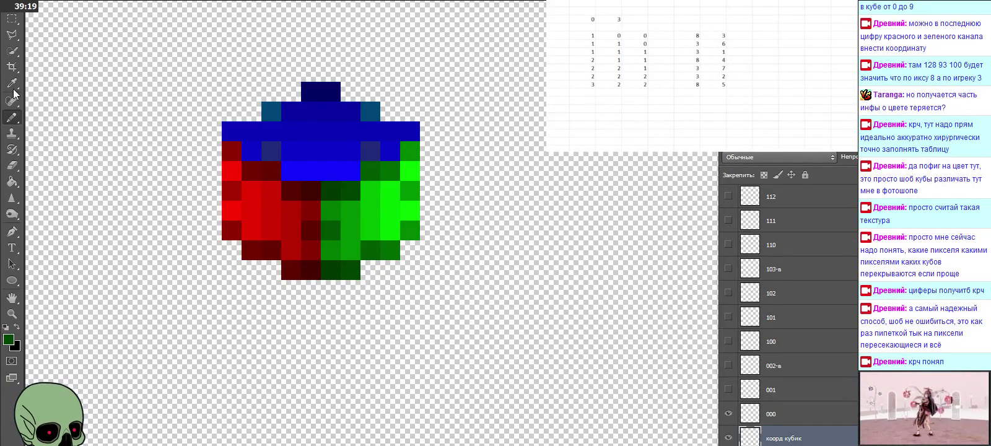
{"action": "left_click", "coordinate": [348, 270]}
{"action": "left_click", "coordinate": [11, 339]}
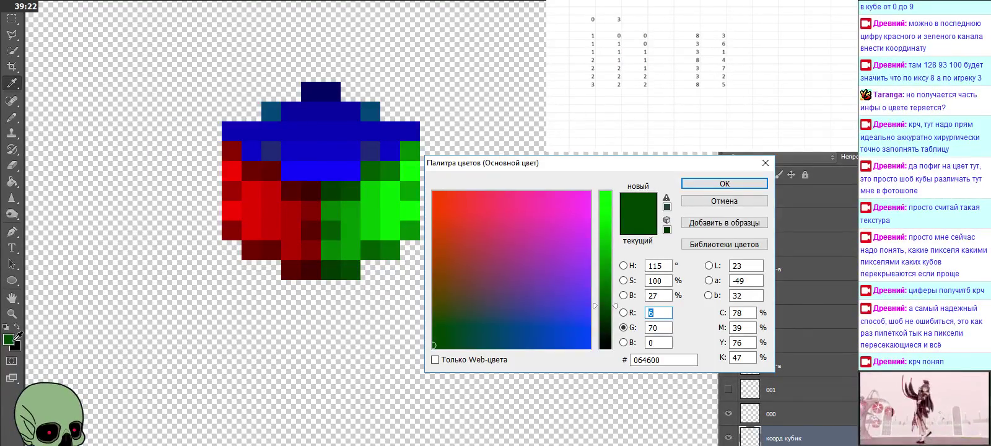
{"action": "left_click", "coordinate": [740, 187]}
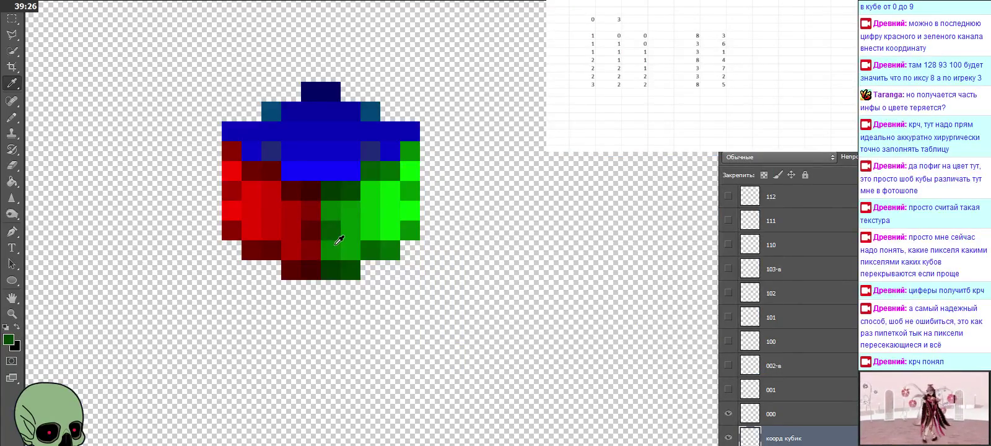
Recode a sampled dark red from 640000 to 650000 (R 101) and select the Pencil
{"action": "left_click", "coordinate": [260, 241]}
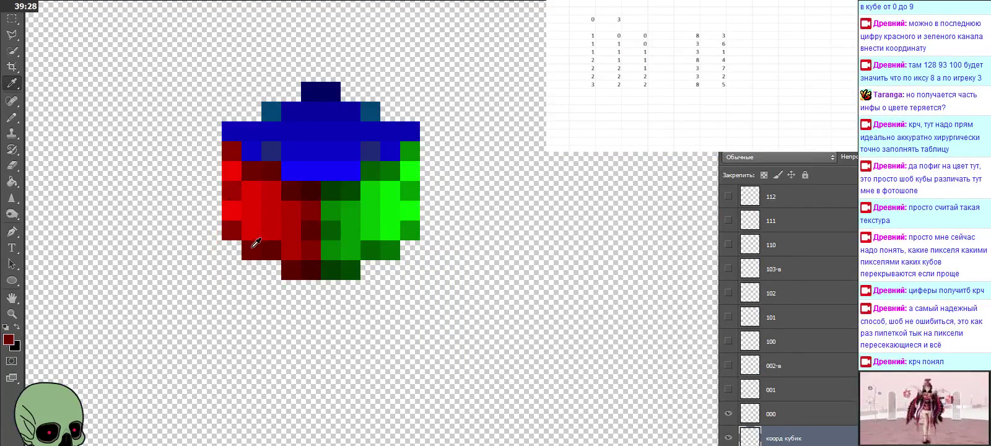
{"action": "left_click", "coordinate": [8, 339]}
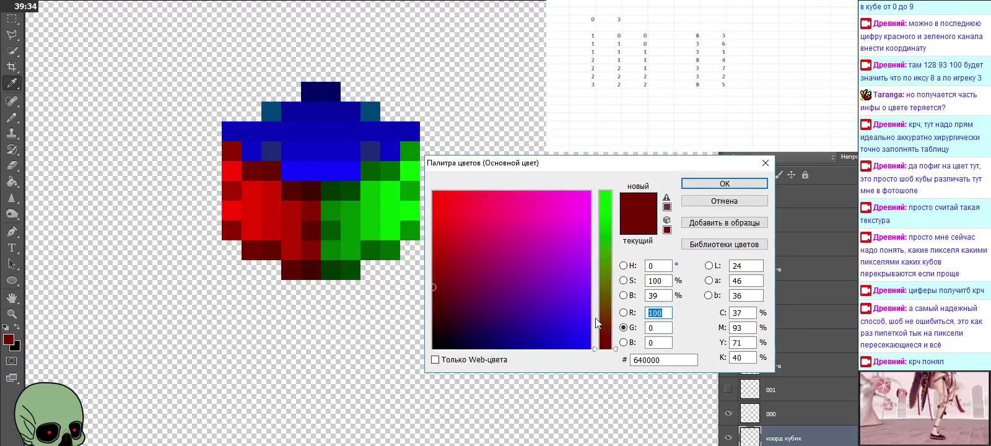
{"action": "type", "text": "101"}
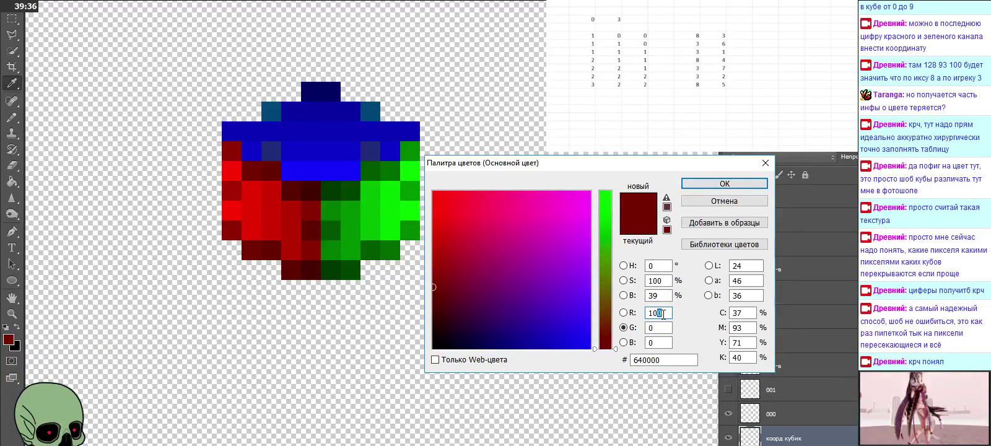
{"action": "left_click", "coordinate": [725, 183]}
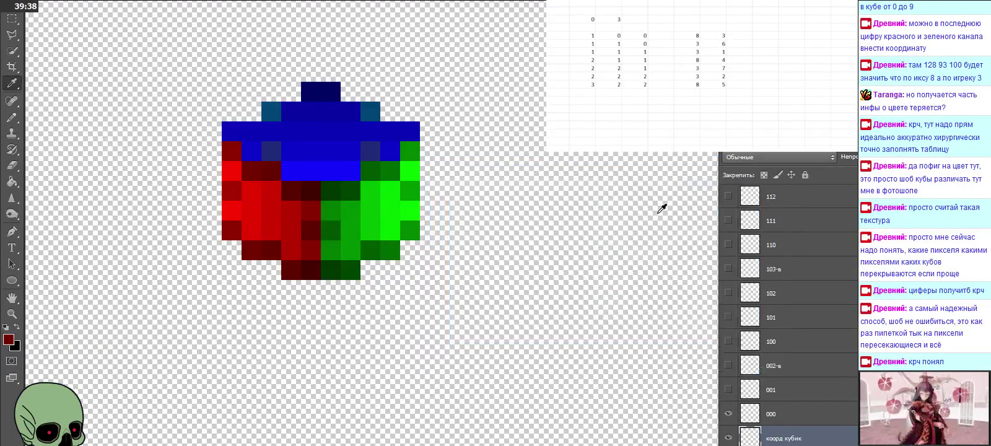
{"action": "left_click", "coordinate": [11, 116]}
{"action": "right_click", "coordinate": [11, 116]}
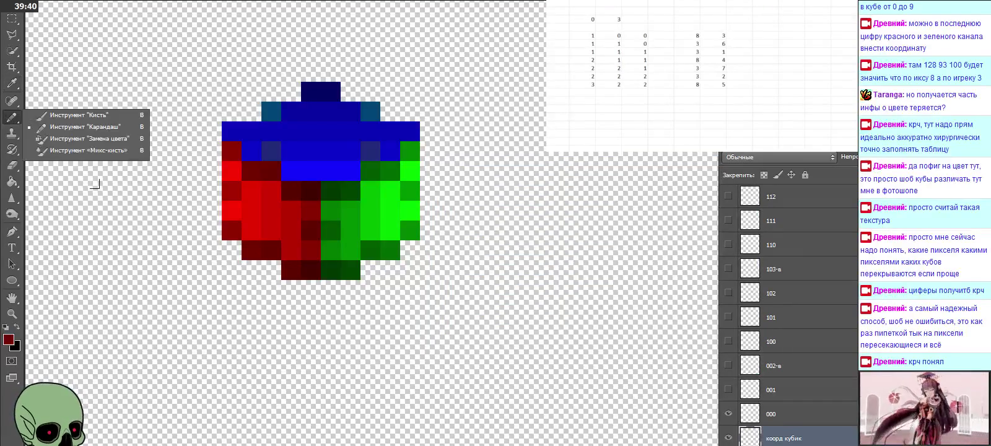
{"action": "left_click", "coordinate": [234, 234]}
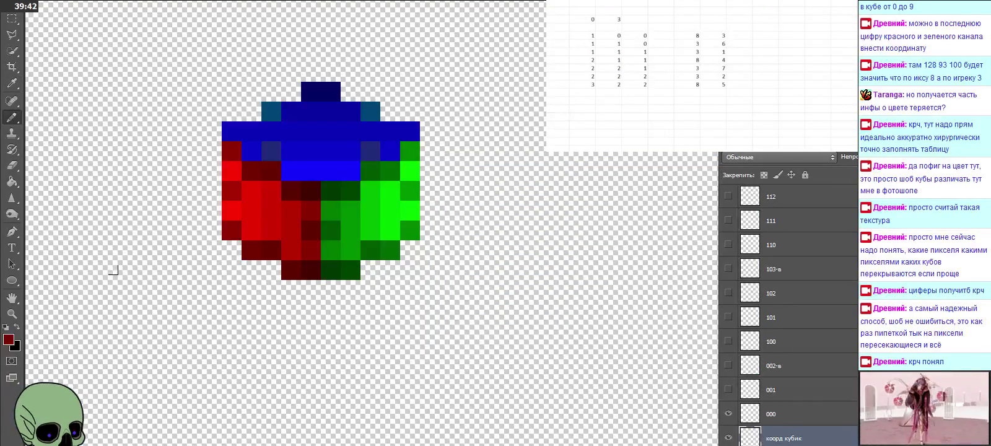
Sample another dark red, 5a0000, and recode it to 5c0100 (R 92, G 1)
{"action": "left_click", "coordinate": [11, 82]}
{"action": "right_click", "coordinate": [11, 83]}
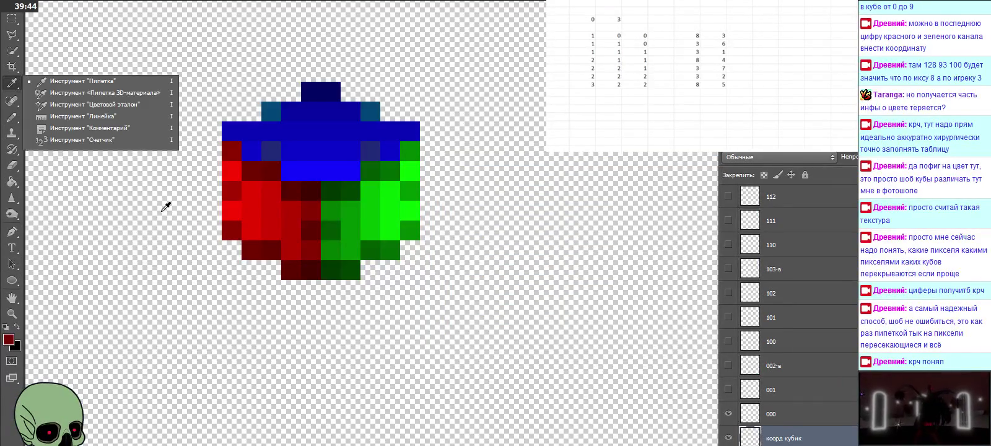
{"action": "left_click", "coordinate": [274, 241]}
{"action": "left_click", "coordinate": [8, 339]}
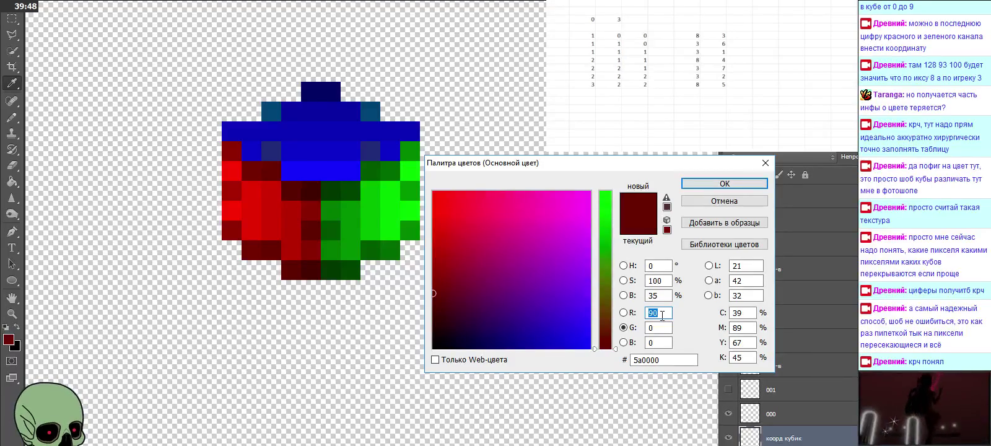
{"action": "type", "text": "92"}
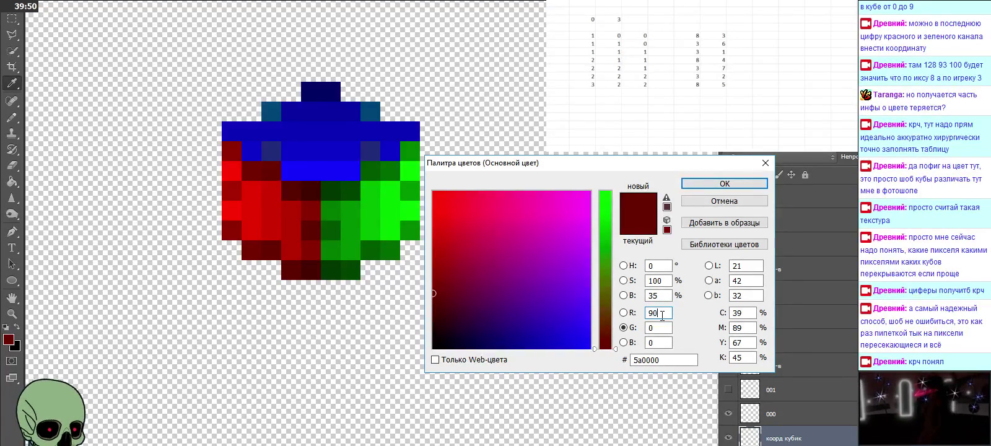
{"action": "left_click", "coordinate": [658, 328]}
{"action": "type", "text": "1"}
{"action": "left_click", "coordinate": [697, 188]}
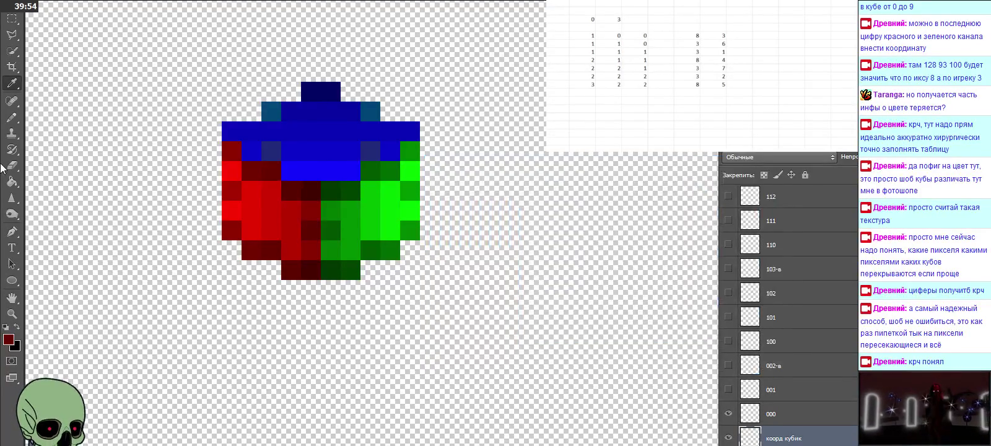
Paint a red cube pixel with 5c0100, then sample a brighter red from the cube
{"action": "right_click", "coordinate": [11, 116]}
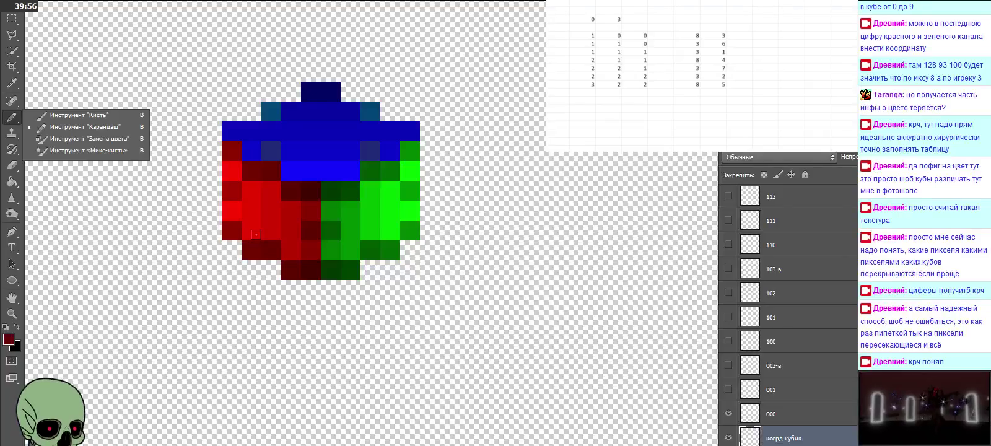
{"action": "left_click", "coordinate": [239, 251]}
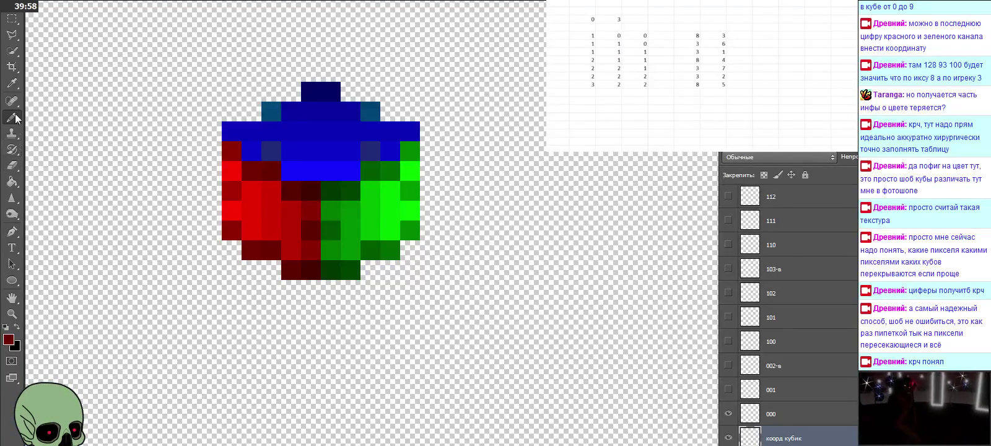
{"action": "left_click", "coordinate": [12, 83]}
{"action": "left_click", "coordinate": [294, 248]}
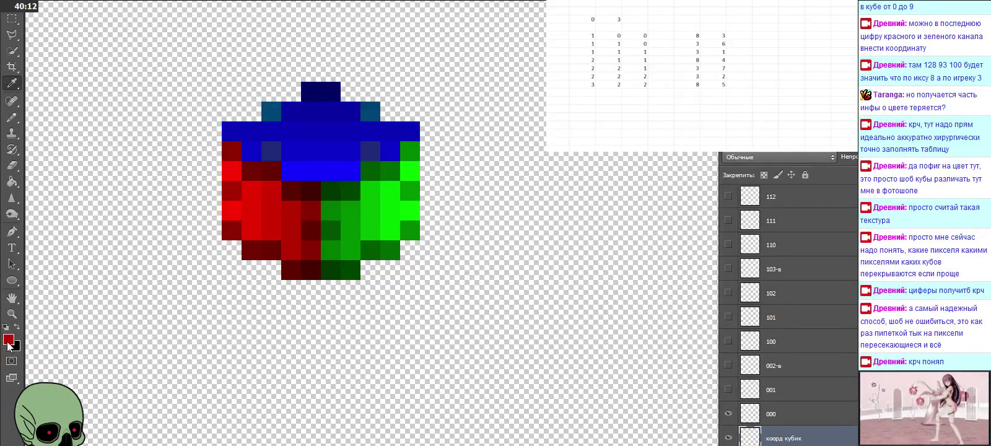
Sample a dark red pixel and confirm it reads 5c0100 without changing it
{"action": "right_click", "coordinate": [11, 116]}
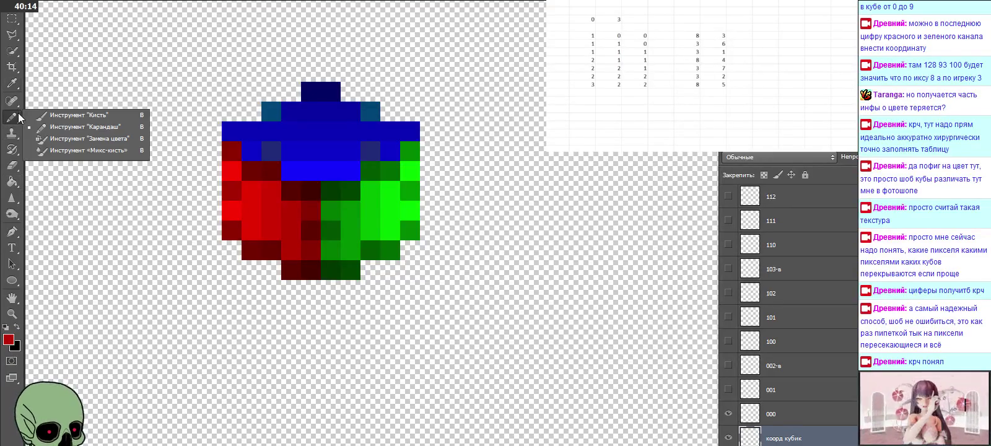
{"action": "left_click", "coordinate": [283, 244]}
{"action": "left_click", "coordinate": [14, 340]}
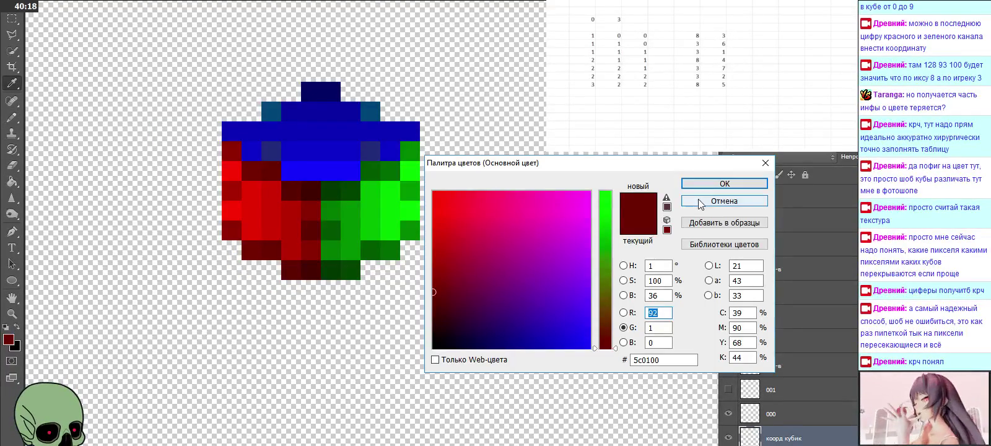
{"action": "left_click", "coordinate": [767, 159]}
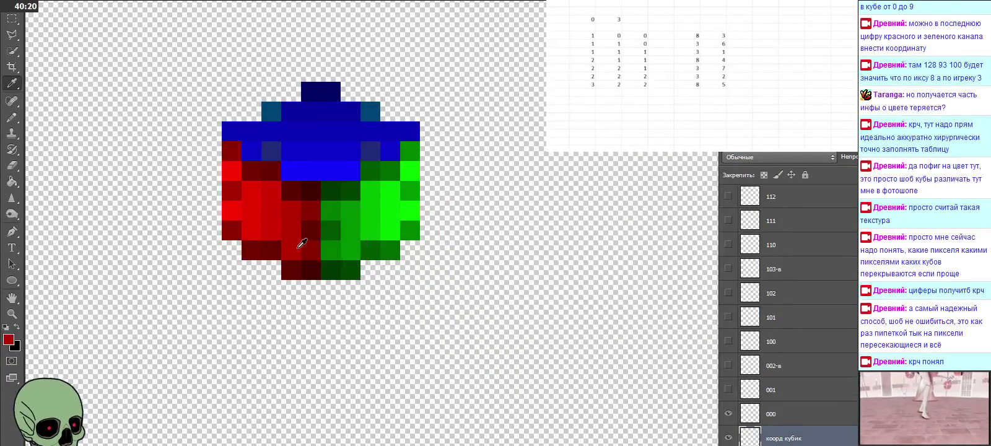
Recode the sampled red a00000 to a30100 (R 163, G 1) and return to the Pencil
{"action": "left_click", "coordinate": [8, 339]}
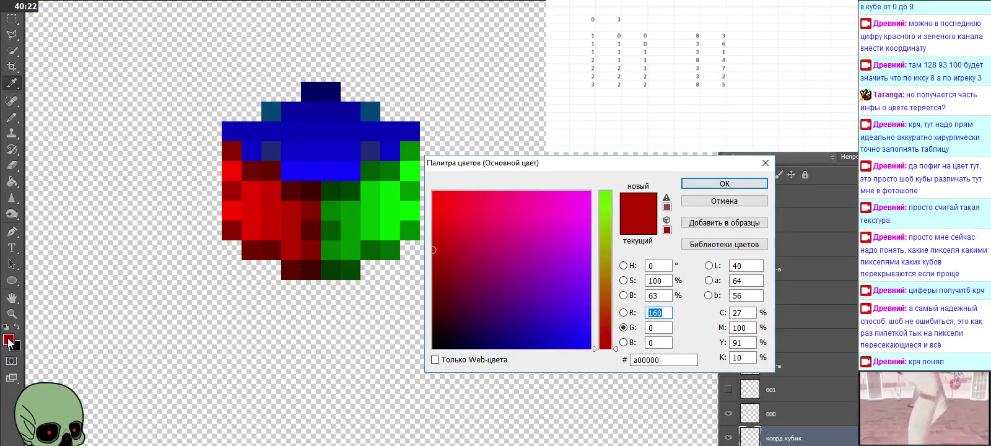
{"action": "type", "text": "163"}
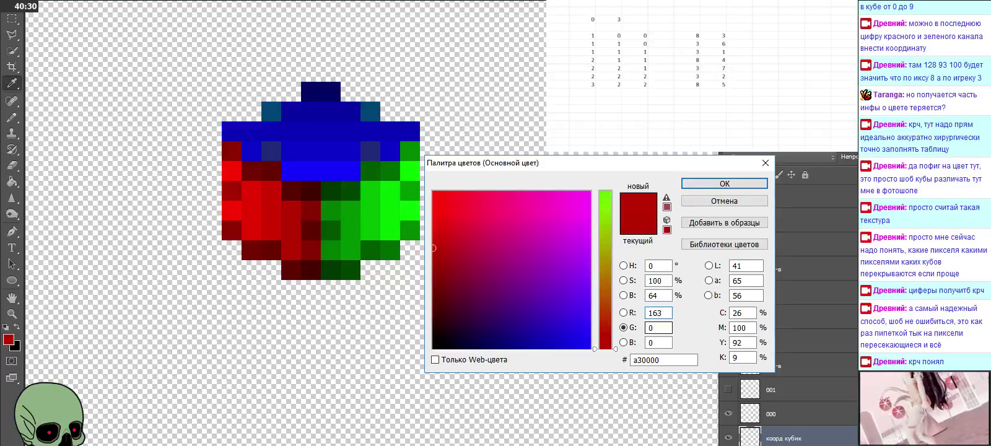
{"action": "key", "text": "Tab"}
{"action": "type", "text": "1"}
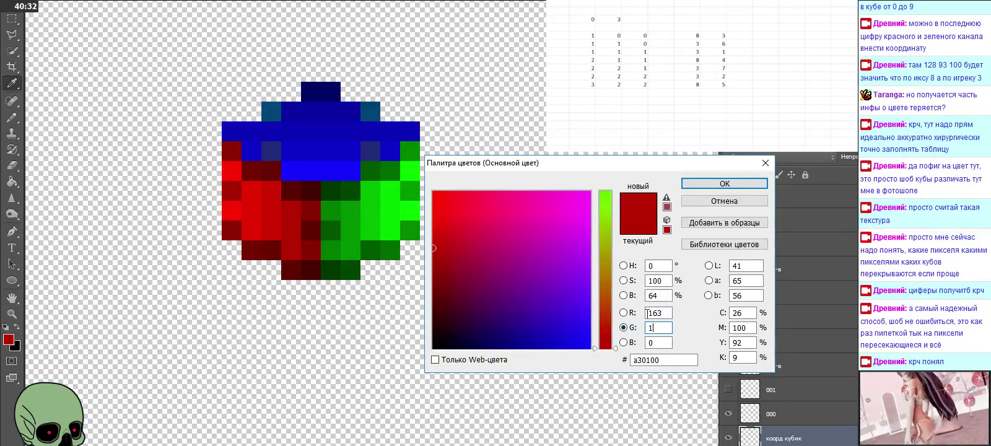
{"action": "left_click", "coordinate": [688, 184]}
{"action": "left_click", "coordinate": [13, 120]}
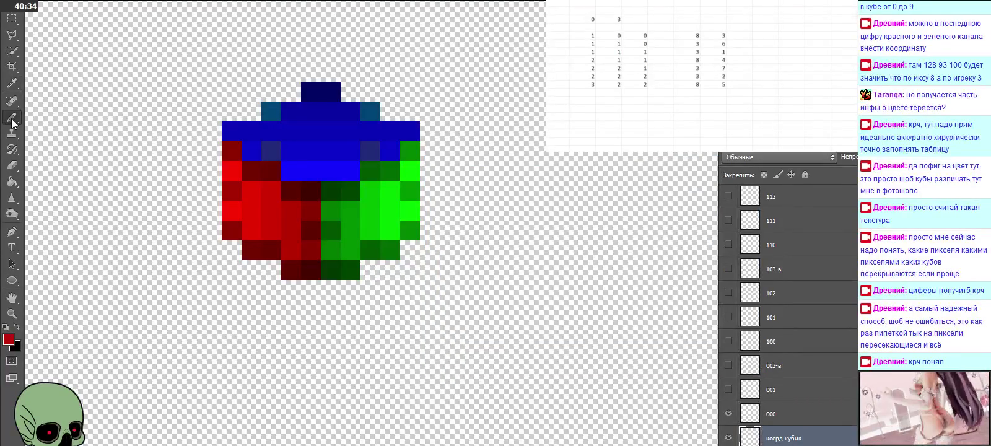
{"action": "right_click", "coordinate": [12, 120]}
{"action": "left_click", "coordinate": [275, 233]}
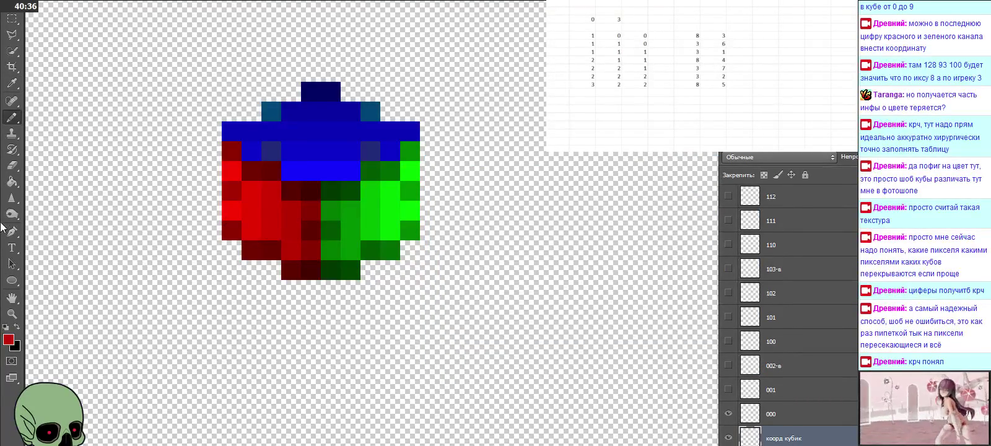
Sample the dark red 780000 and recode it to 7c0100 (R 124, G 1)
{"action": "left_click", "coordinate": [12, 82]}
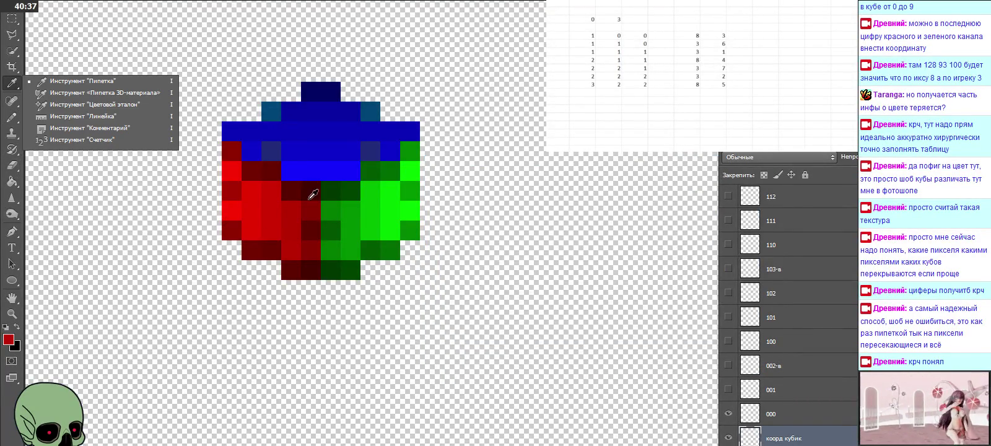
{"action": "left_click", "coordinate": [312, 241]}
{"action": "left_click", "coordinate": [8, 338]}
{"action": "left_click_drag", "start_coordinate": [670, 313], "coordinate": [658, 313]}
{"action": "type", "text": "4"}
{"action": "key", "text": "Tab"}
{"action": "type", "text": "1"}
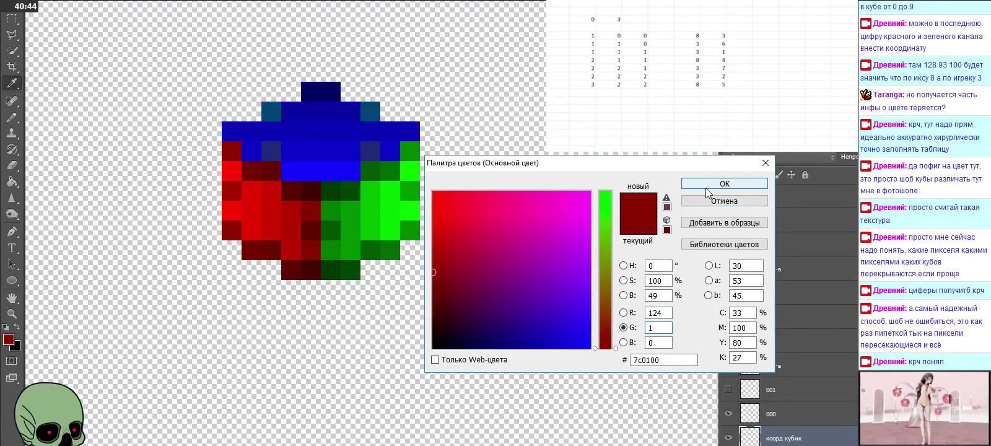
{"action": "left_click", "coordinate": [708, 192]}
{"action": "left_click", "coordinate": [11, 116]}
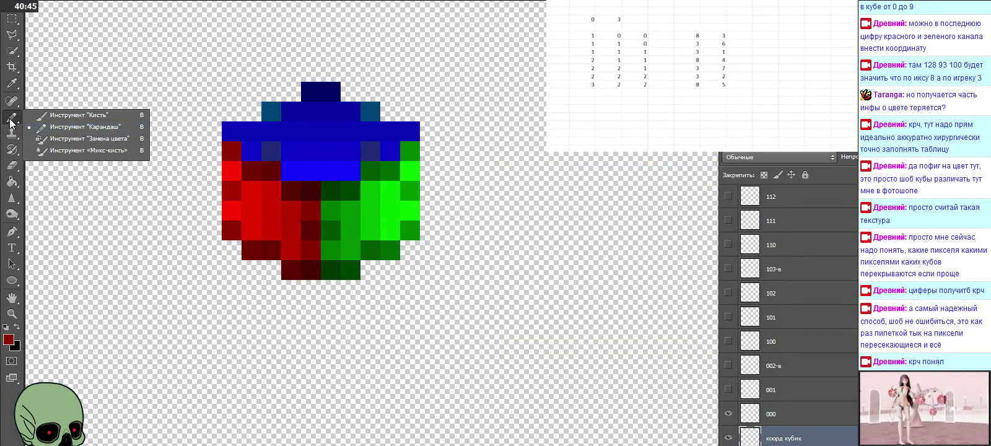
{"action": "left_click", "coordinate": [294, 233]}
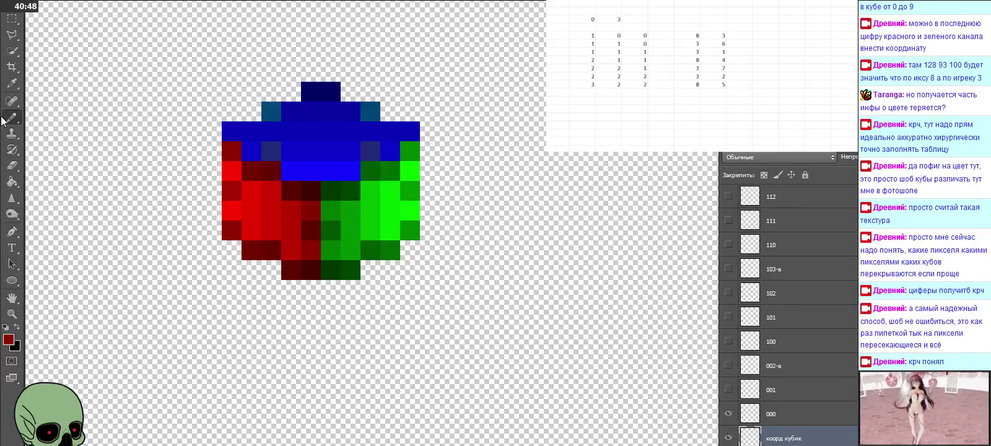
Raise a sampled green from G 120 to 121 (007900) and repaint that cube pixel
{"action": "key", "text": "i"}
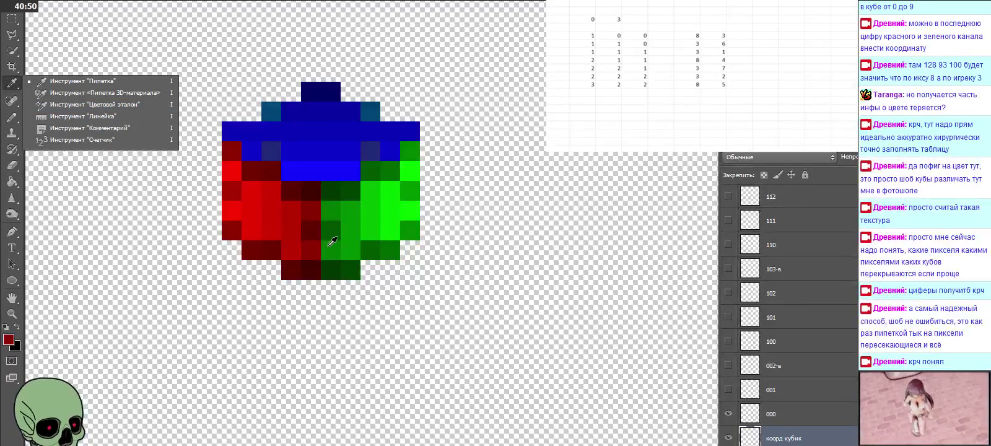
{"action": "left_click", "coordinate": [328, 246]}
{"action": "left_click", "coordinate": [8, 338]}
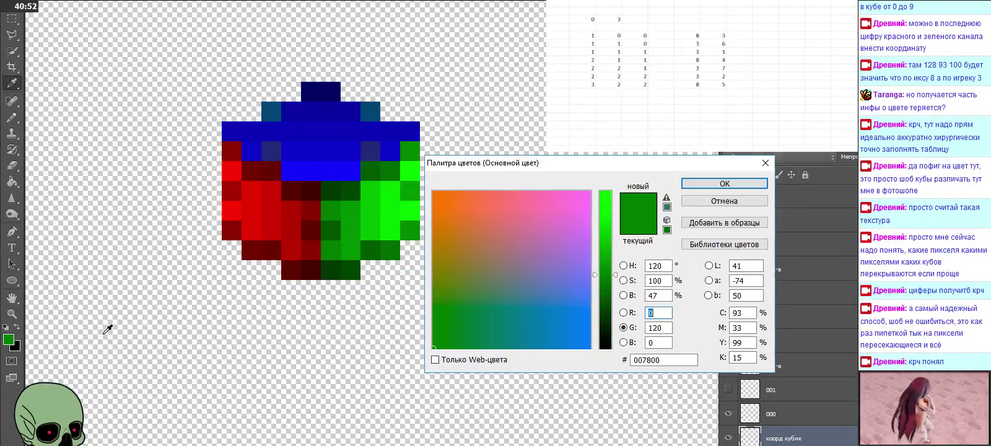
{"action": "left_click", "coordinate": [659, 329]}
{"action": "key", "text": "Up"}
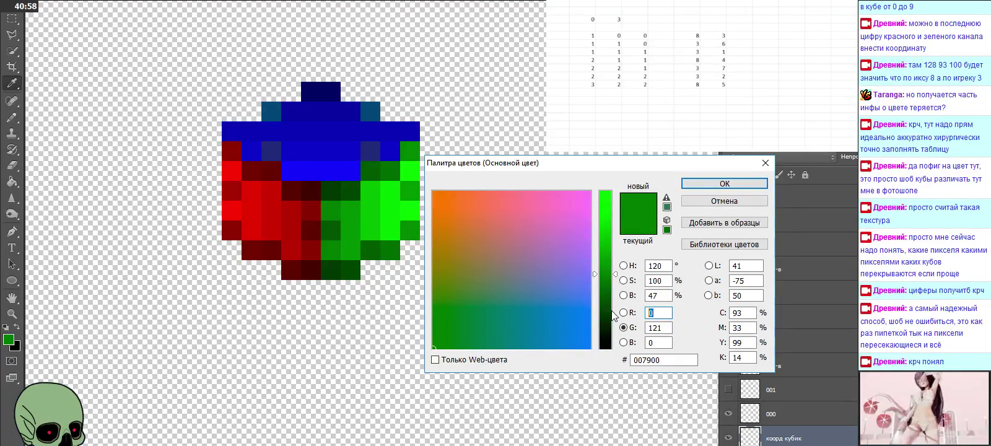
{"action": "left_click", "coordinate": [717, 180]}
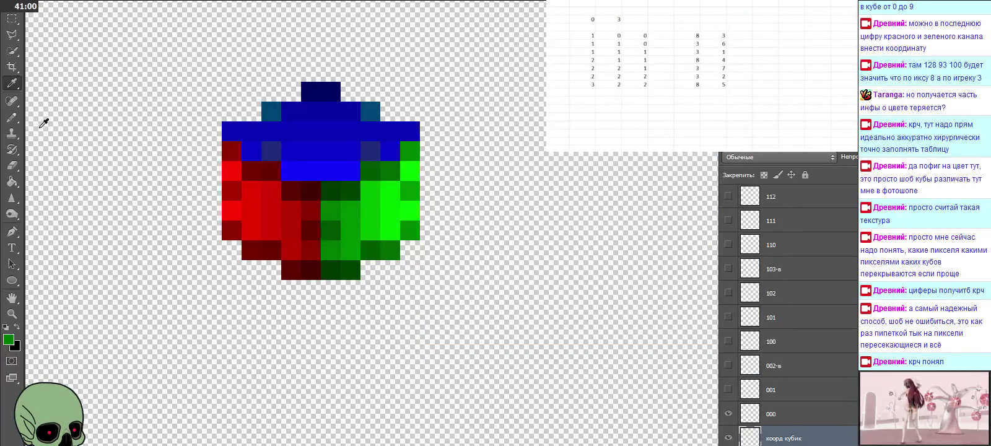
{"action": "left_click", "coordinate": [11, 116]}
{"action": "left_click", "coordinate": [317, 230]}
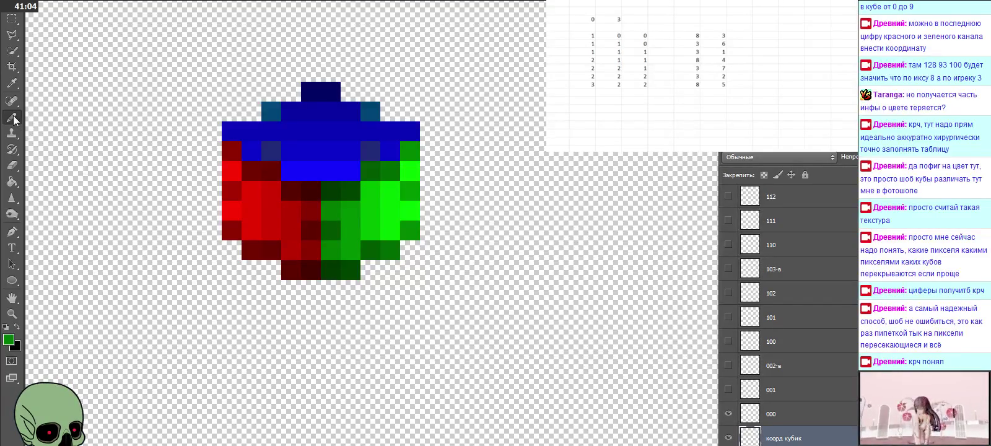
Sample the repainted green pixel and check its values without changing them
{"action": "left_click", "coordinate": [11, 83]}
{"action": "left_click", "coordinate": [336, 242]}
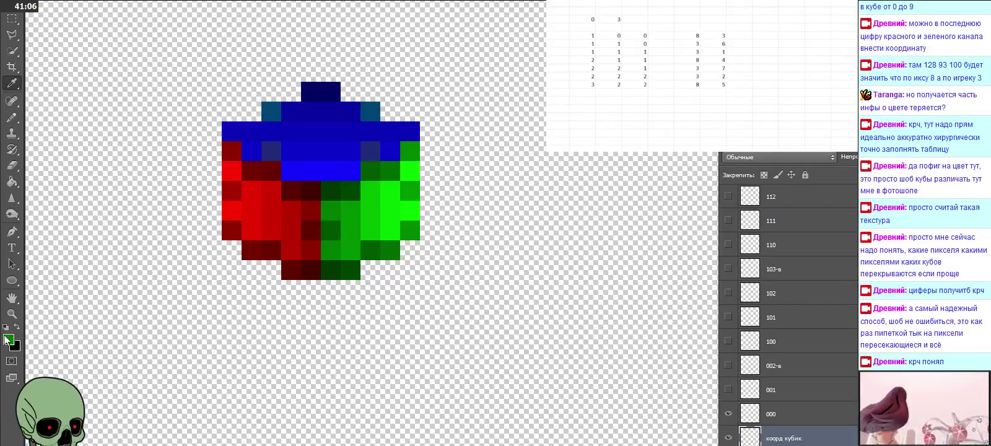
{"action": "left_click", "coordinate": [8, 339]}
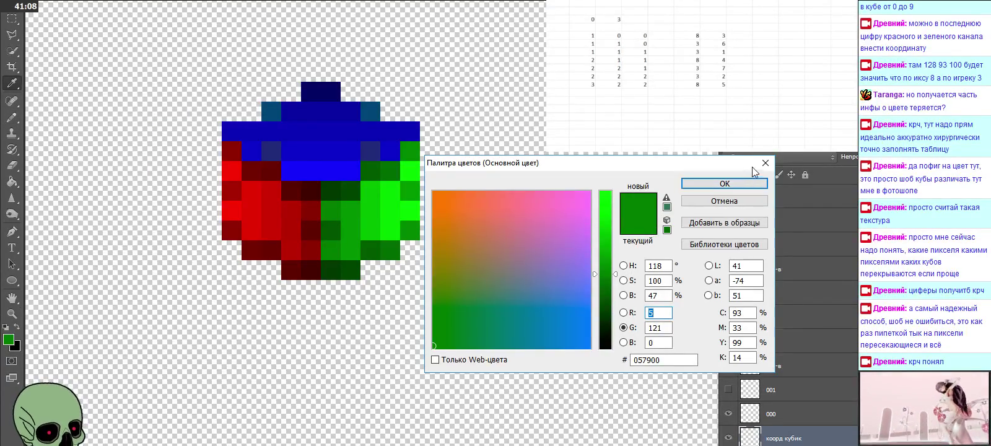
{"action": "left_click", "coordinate": [765, 163]}
Recode another sampled green to 068d00 (R 6) and repaint that pixel
{"action": "left_click", "coordinate": [359, 245]}
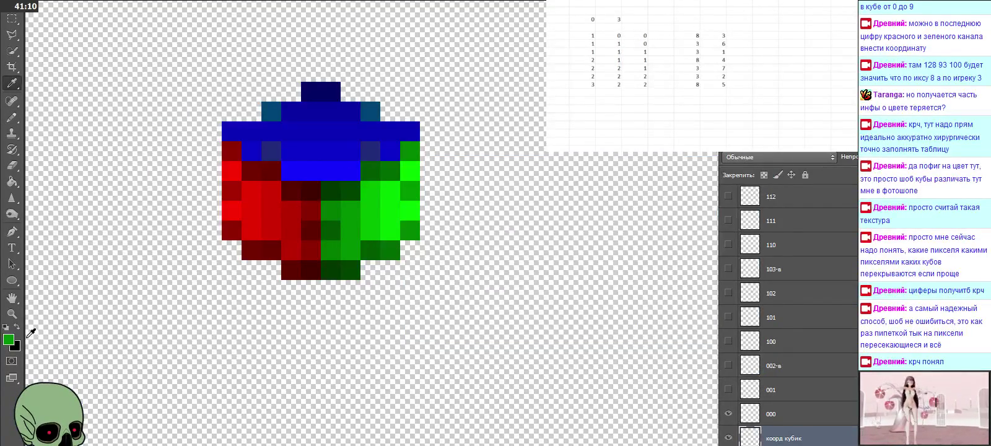
{"action": "left_click", "coordinate": [8, 339]}
{"action": "left_click", "coordinate": [655, 313]}
{"action": "type", "text": "6"}
{"action": "left_click_drag", "start_coordinate": [658, 327], "coordinate": [666, 328]}
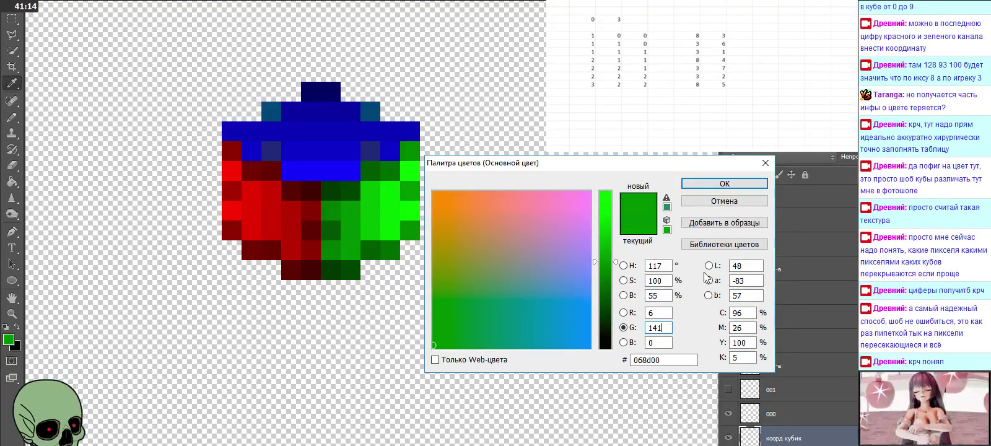
{"action": "left_click", "coordinate": [738, 185]}
{"action": "left_click", "coordinate": [11, 117]}
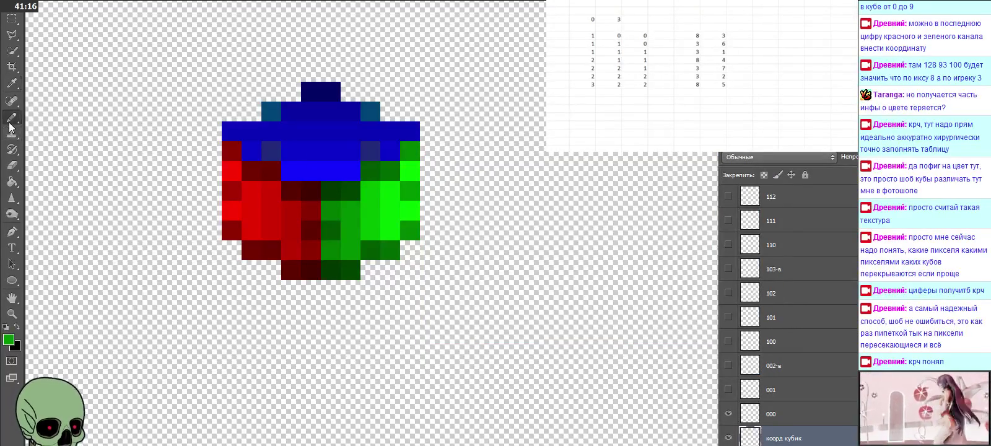
{"action": "left_click", "coordinate": [335, 233]}
Recode a sampled dark green to 075b00 (R 7, G 91) and select the Pencil
{"action": "left_click", "coordinate": [11, 82]}
{"action": "left_click", "coordinate": [374, 244]}
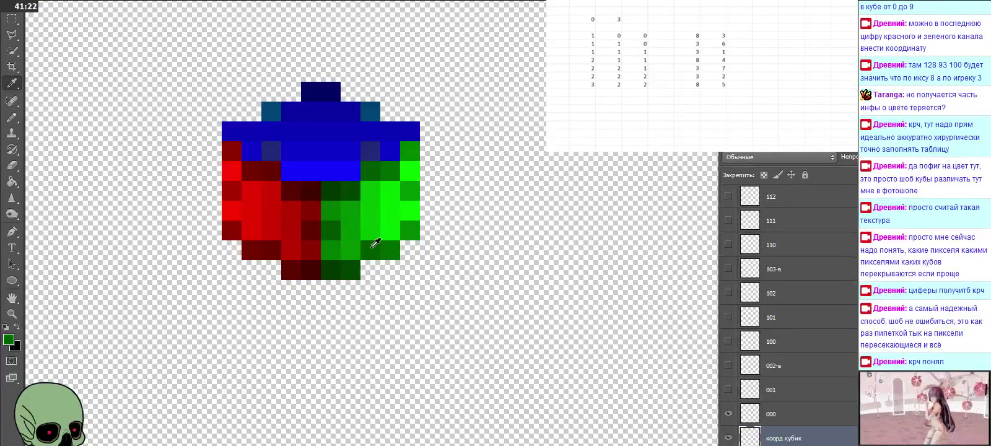
{"action": "left_click", "coordinate": [8, 339]}
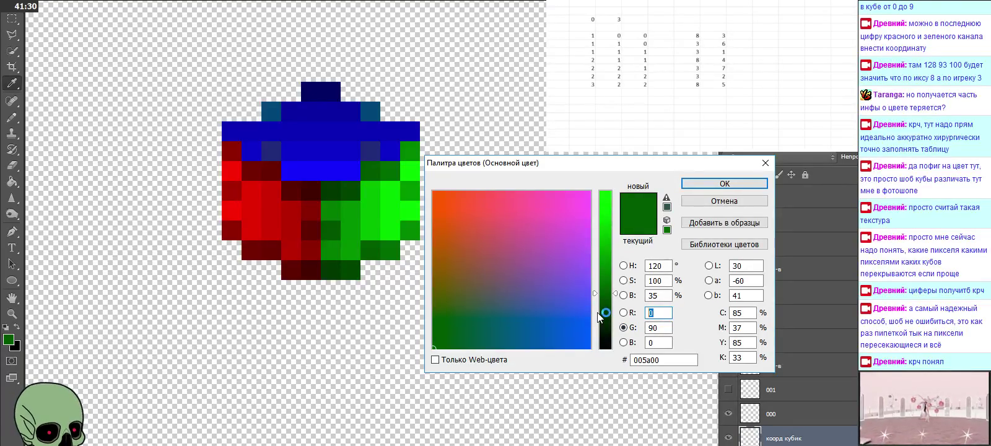
{"action": "type", "text": "7"}
{"action": "key", "text": "Tab"}
{"action": "type", "text": "91"}
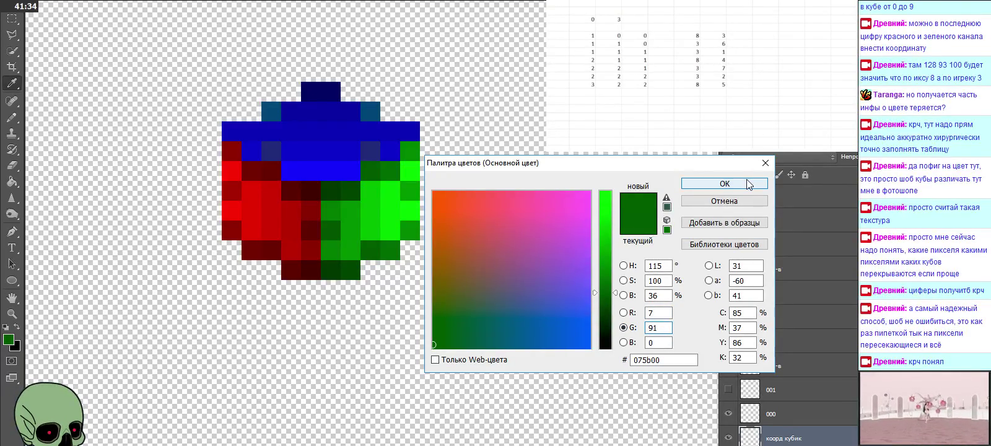
{"action": "left_click", "coordinate": [748, 184]}
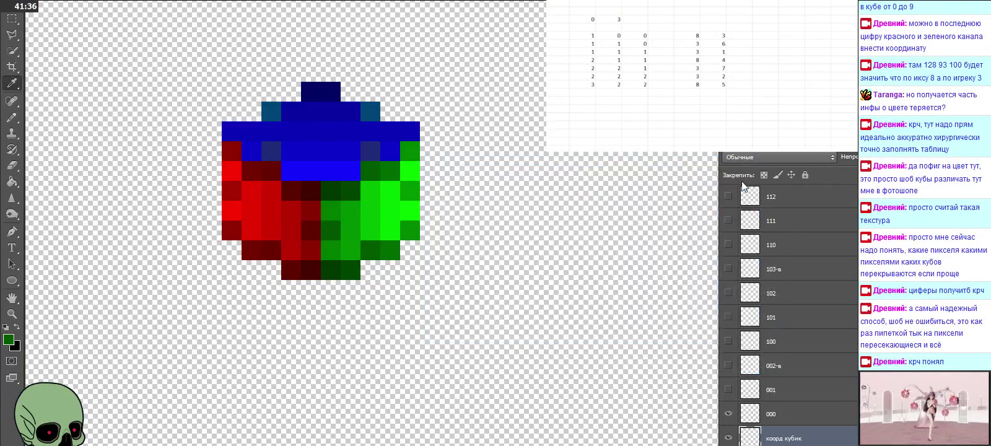
{"action": "left_click", "coordinate": [12, 122]}
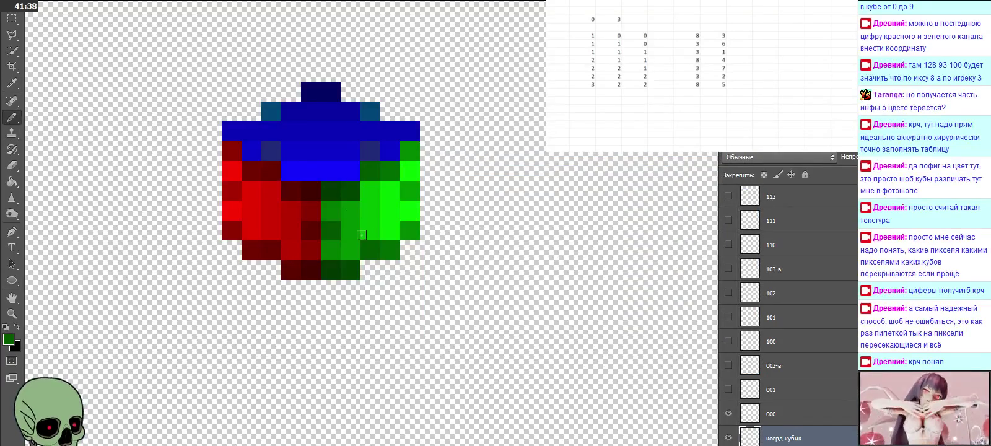
Recode the next sampled green, 006900, to 086500 (R 8, G 101)
{"action": "left_click", "coordinate": [11, 82]}
{"action": "left_click", "coordinate": [393, 248]}
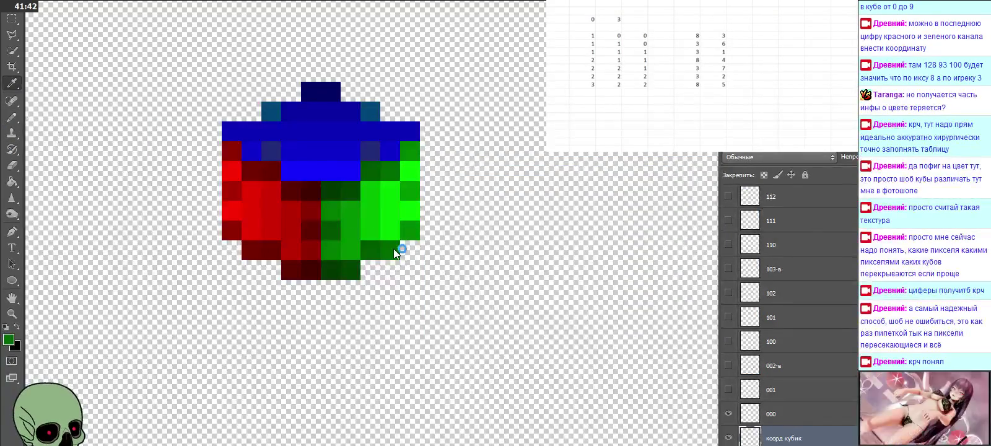
{"action": "left_click", "coordinate": [9, 340]}
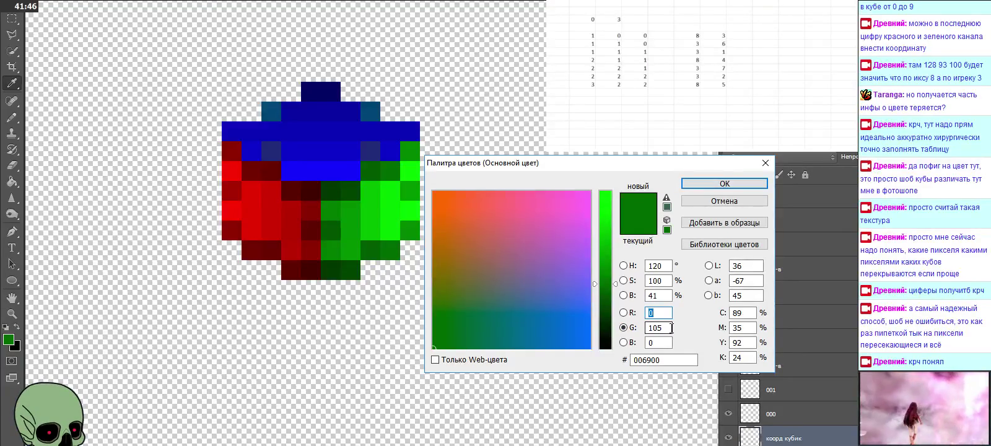
{"action": "left_click", "coordinate": [670, 327]}
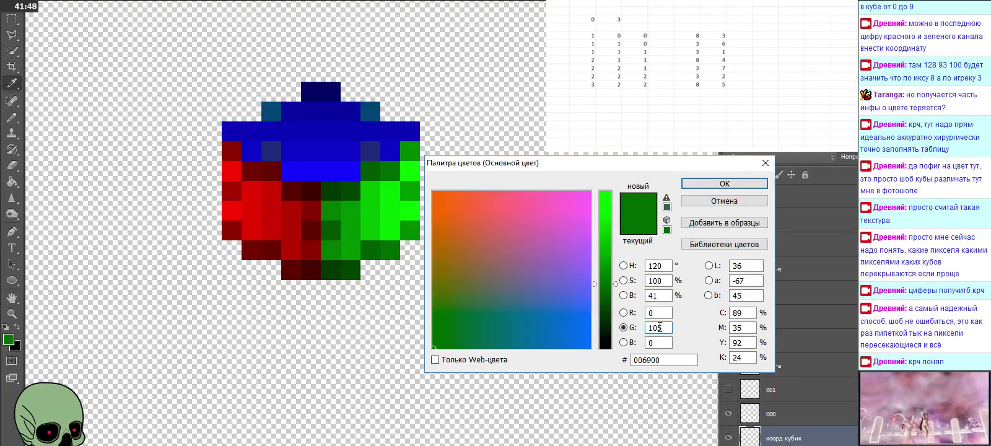
{"action": "type", "text": "101"}
{"action": "key", "text": "BackSpace"}
{"action": "type", "text": "1"}
{"action": "key", "text": "shift+Tab"}
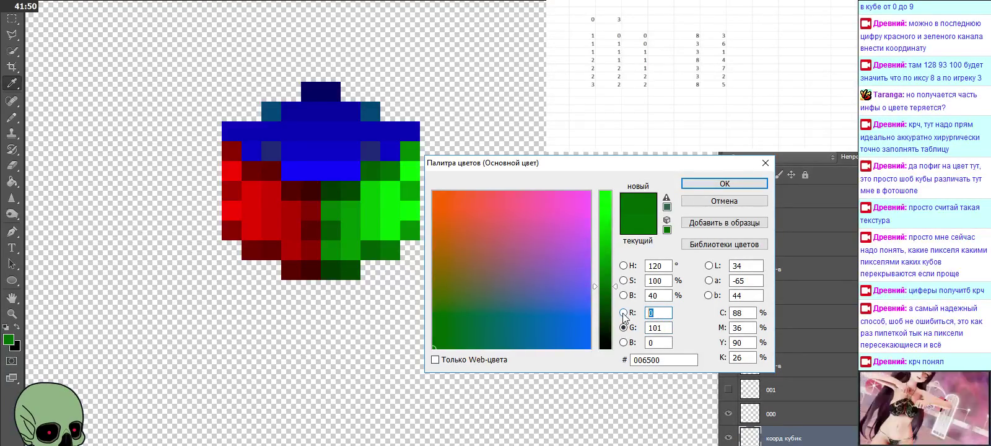
{"action": "type", "text": "8"}
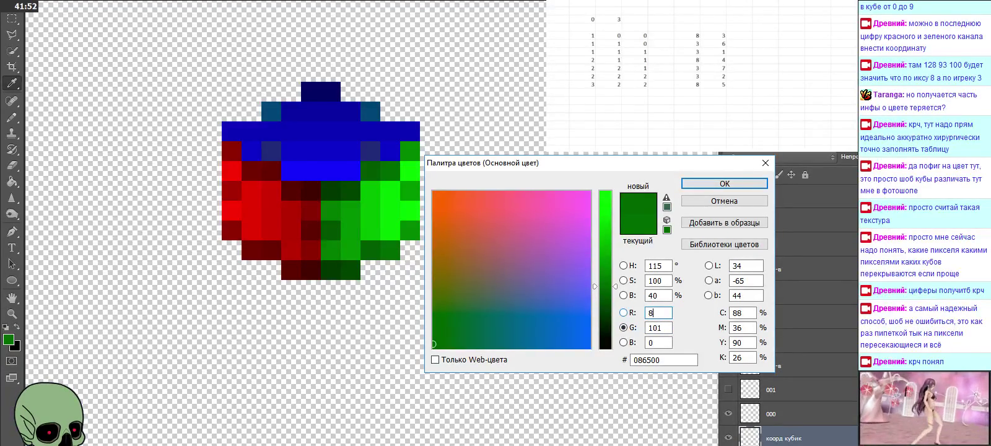
{"action": "left_click", "coordinate": [723, 183]}
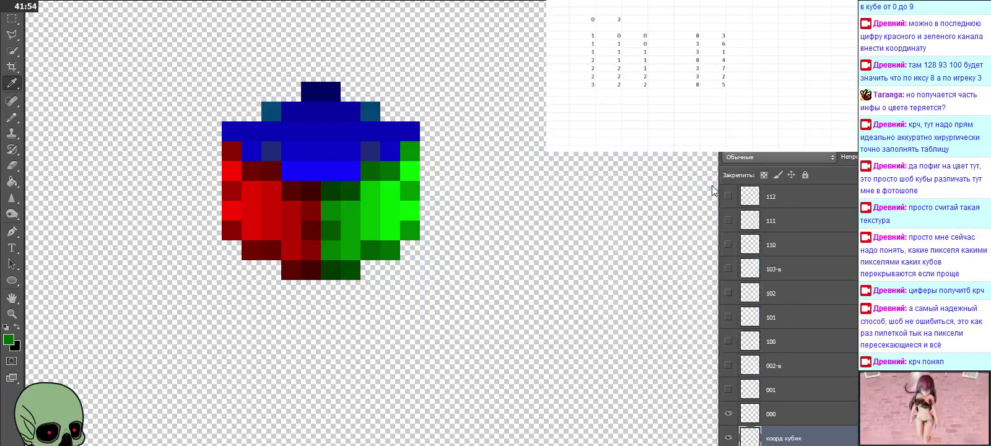
{"action": "left_click", "coordinate": [11, 117]}
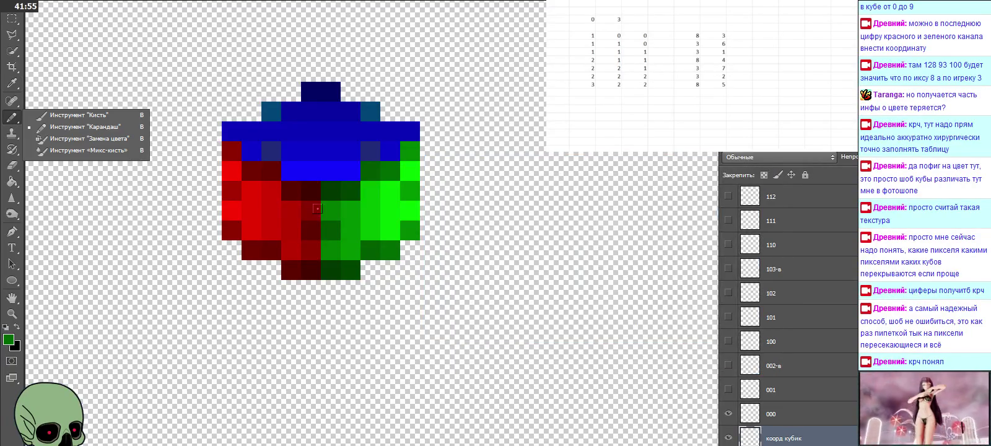
{"action": "left_click", "coordinate": [372, 232]}
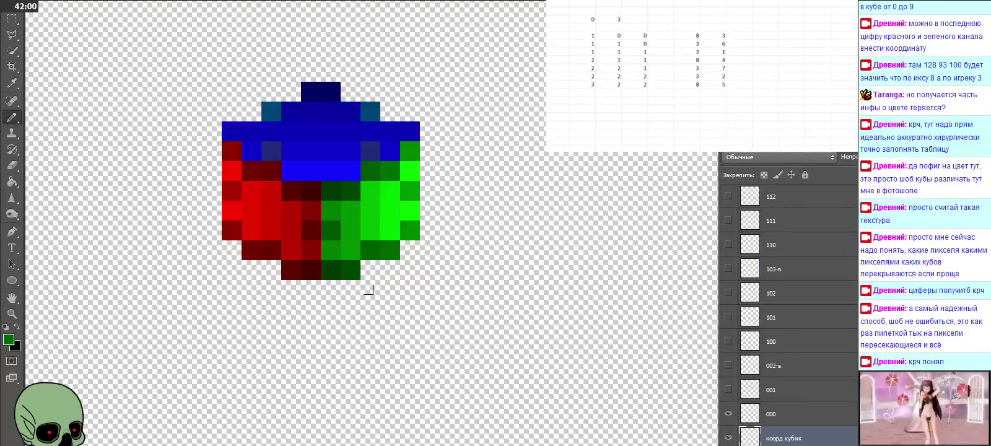
{"action": "left_click", "coordinate": [11, 82]}
{"action": "left_click", "coordinate": [369, 189]}
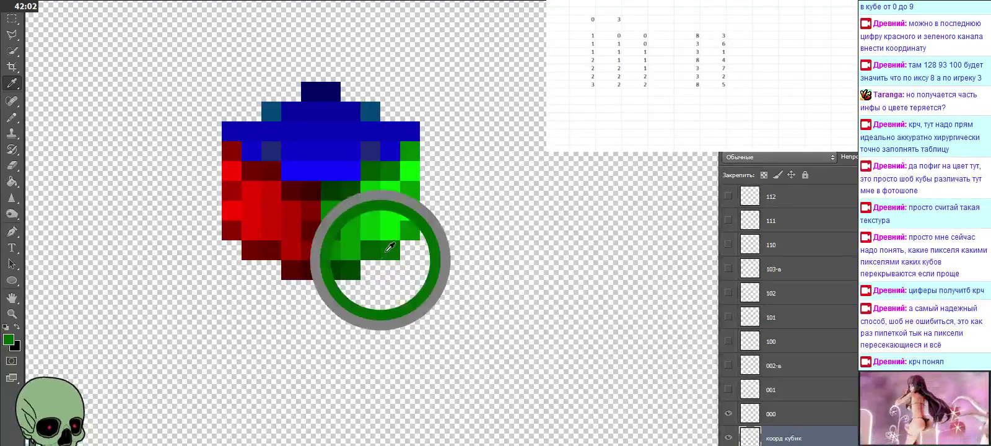
{"action": "left_click", "coordinate": [8, 339]}
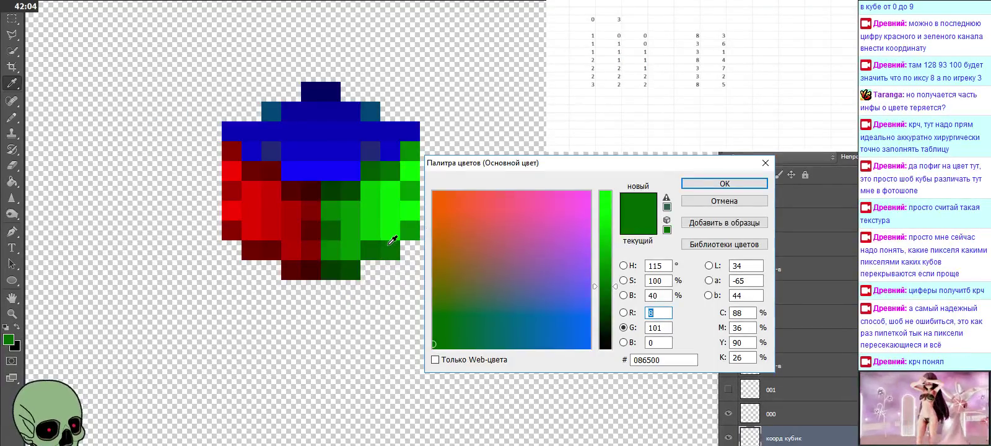
{"action": "left_click_drag", "start_coordinate": [389, 245], "coordinate": [338, 244]}
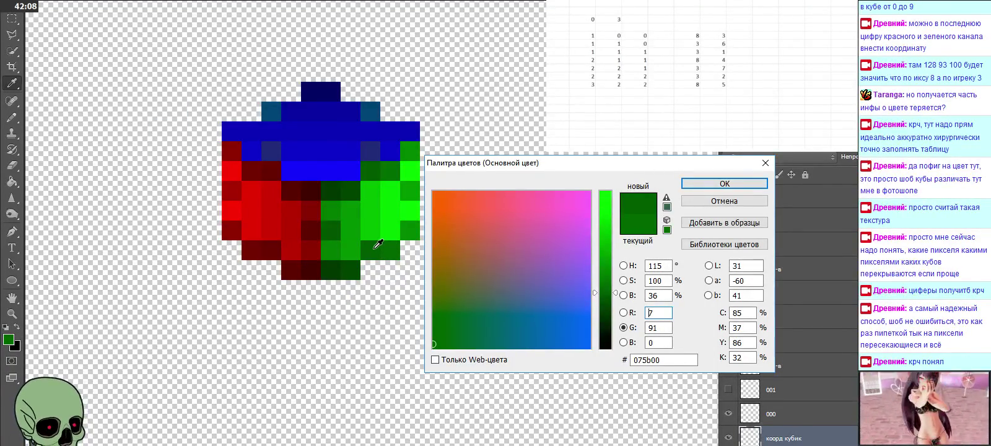
{"action": "mouse_move", "coordinate": [338, 245]}
{"action": "left_mouse_down"}
{"action": "mouse_move", "coordinate": [257, 245]}
{"action": "mouse_move", "coordinate": [389, 243]}
{"action": "mouse_move", "coordinate": [287, 260]}
{"action": "mouse_move", "coordinate": [313, 260]}
{"action": "left_mouse_up"}
{"action": "left_click", "coordinate": [327, 259]}
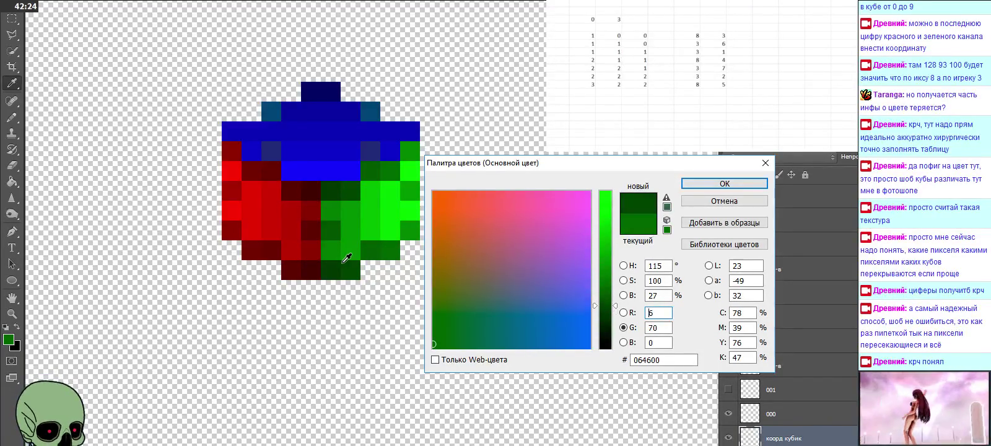
{"action": "left_click", "coordinate": [356, 253]}
{"action": "left_click", "coordinate": [354, 243]}
{"action": "left_click", "coordinate": [353, 257]}
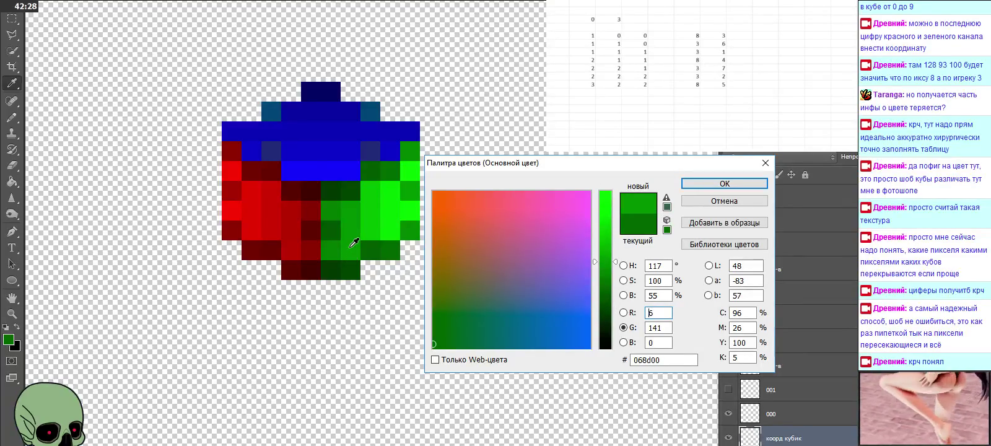
{"action": "left_click", "coordinate": [766, 163]}
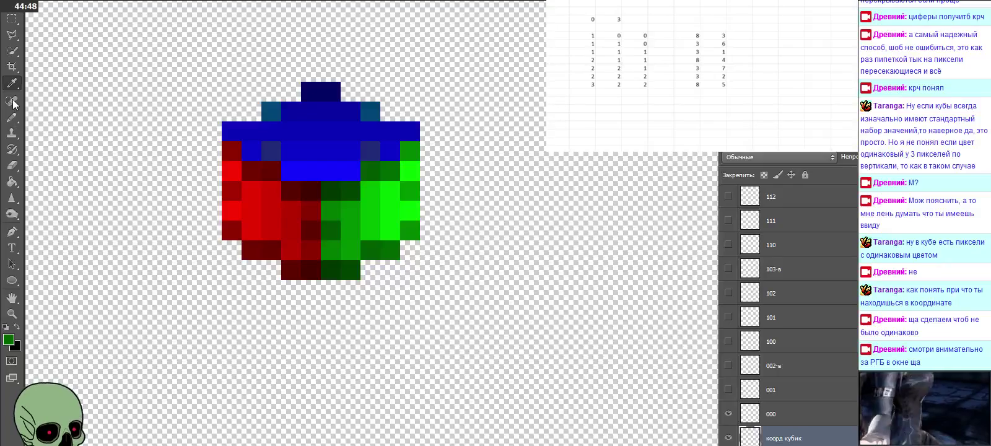
Read cube pixel colours in the Color Picker, ending on green 068d00 (R 6, G 141, B 0)
{"action": "left_click", "coordinate": [8, 339]}
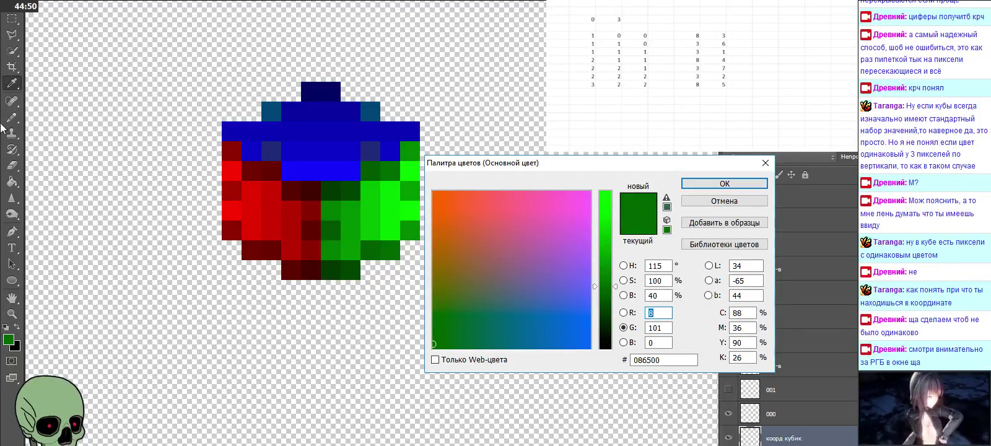
{"action": "left_click", "coordinate": [332, 248]}
{"action": "mouse_move", "coordinate": [336, 249]}
{"action": "left_mouse_down"}
{"action": "mouse_move", "coordinate": [255, 249]}
{"action": "mouse_move", "coordinate": [381, 249]}
{"action": "mouse_move", "coordinate": [249, 248]}
{"action": "mouse_move", "coordinate": [308, 246]}
{"action": "mouse_move", "coordinate": [299, 262]}
{"action": "mouse_move", "coordinate": [316, 256]}
{"action": "mouse_move", "coordinate": [299, 263]}
{"action": "mouse_move", "coordinate": [349, 268]}
{"action": "mouse_move", "coordinate": [337, 257]}
{"action": "mouse_move", "coordinate": [301, 253]}
{"action": "mouse_move", "coordinate": [348, 263]}
{"action": "mouse_move", "coordinate": [361, 246]}
{"action": "mouse_move", "coordinate": [388, 247]}
{"action": "mouse_move", "coordinate": [260, 244]}
{"action": "mouse_move", "coordinate": [312, 256]}
{"action": "mouse_move", "coordinate": [343, 247]}
{"action": "mouse_move", "coordinate": [351, 248]}
{"action": "mouse_move", "coordinate": [339, 262]}
{"action": "mouse_move", "coordinate": [351, 253]}
{"action": "mouse_move", "coordinate": [361, 260]}
{"action": "mouse_move", "coordinate": [347, 265]}
{"action": "mouse_move", "coordinate": [342, 254]}
{"action": "mouse_move", "coordinate": [353, 249]}
{"action": "mouse_move", "coordinate": [357, 265]}
{"action": "mouse_move", "coordinate": [339, 266]}
{"action": "mouse_move", "coordinate": [339, 254]}
{"action": "left_mouse_up"}
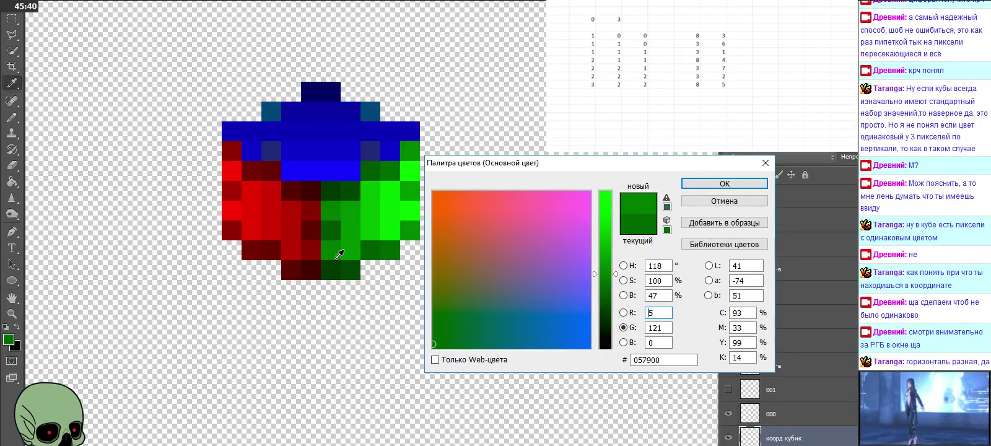
{"action": "left_click_drag", "start_coordinate": [338, 255], "coordinate": [350, 264]}
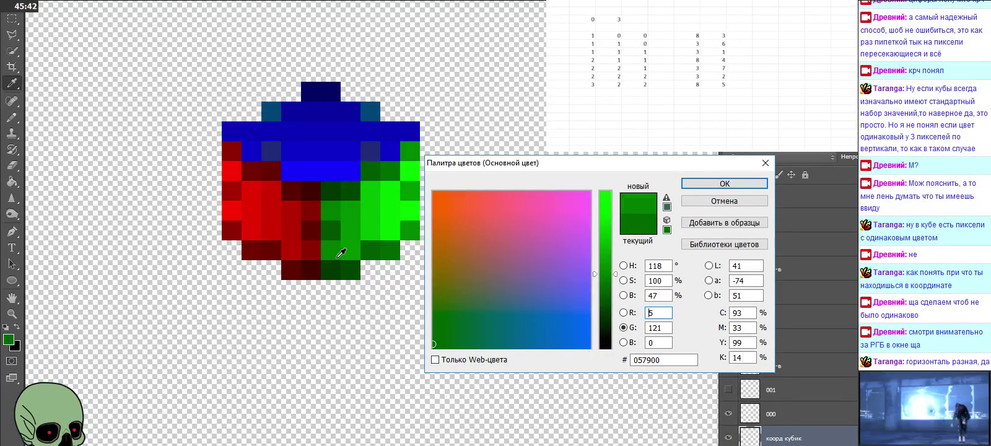
{"action": "left_click_drag", "start_coordinate": [350, 264], "coordinate": [357, 255]}
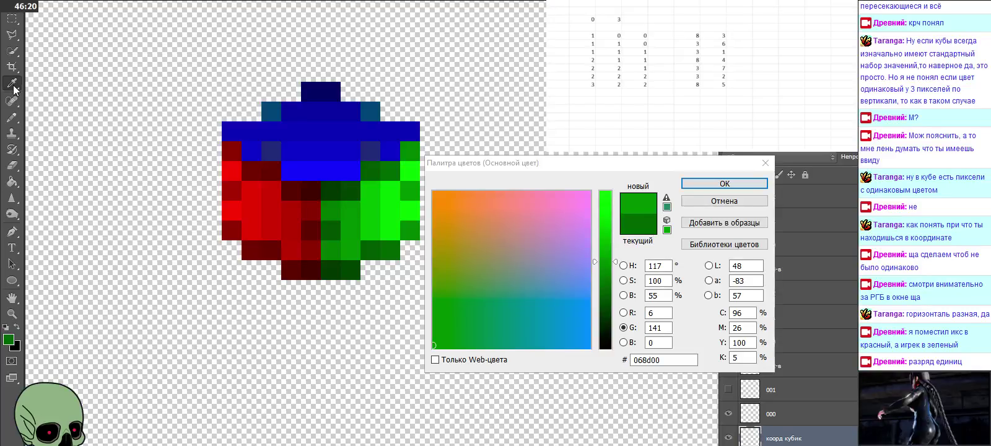
Compare the values of several red and green cube pixels, then close the picker unchanged
{"action": "left_click", "coordinate": [286, 259]}
{"action": "left_click", "coordinate": [308, 260]}
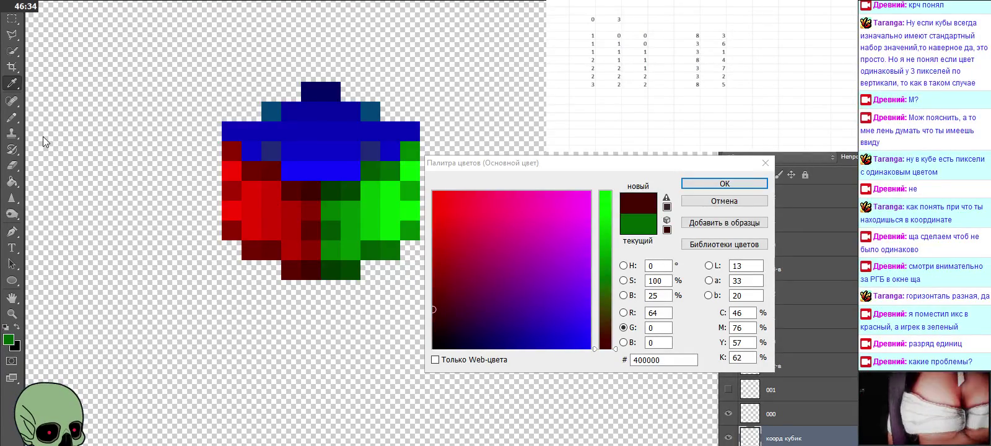
{"action": "left_click", "coordinate": [18, 94]}
{"action": "mouse_move", "coordinate": [320, 250]}
{"action": "left_mouse_down"}
{"action": "mouse_move", "coordinate": [309, 251]}
{"action": "mouse_move", "coordinate": [346, 260]}
{"action": "left_mouse_up"}
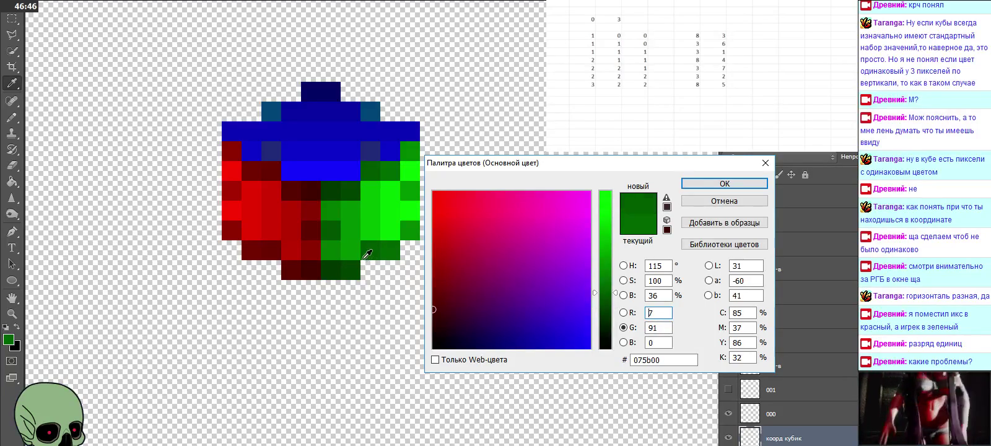
{"action": "mouse_move", "coordinate": [345, 259]}
{"action": "left_mouse_down"}
{"action": "mouse_move", "coordinate": [264, 245]}
{"action": "mouse_move", "coordinate": [391, 242]}
{"action": "left_mouse_up"}
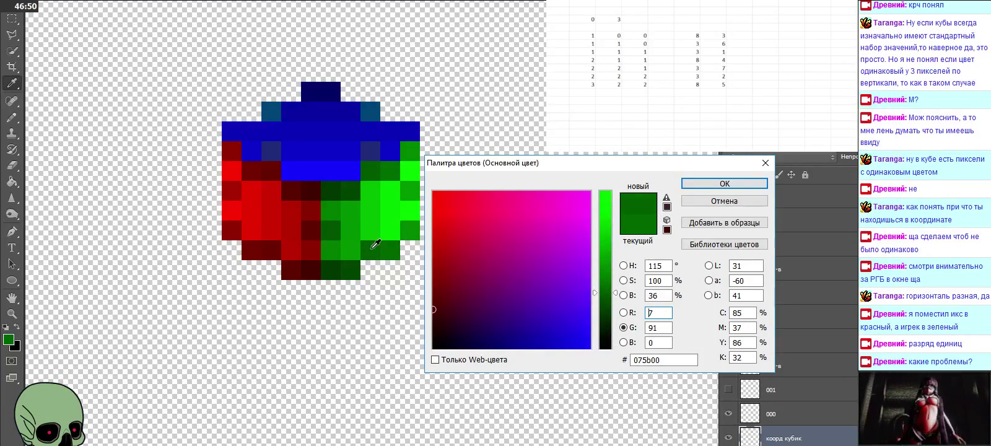
{"action": "left_click", "coordinate": [310, 243]}
{"action": "left_click", "coordinate": [370, 249]}
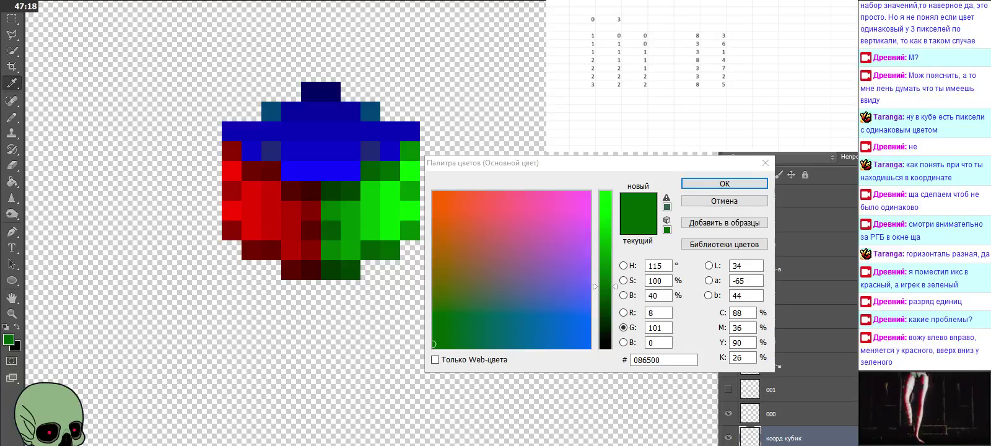
{"action": "left_click", "coordinate": [765, 163]}
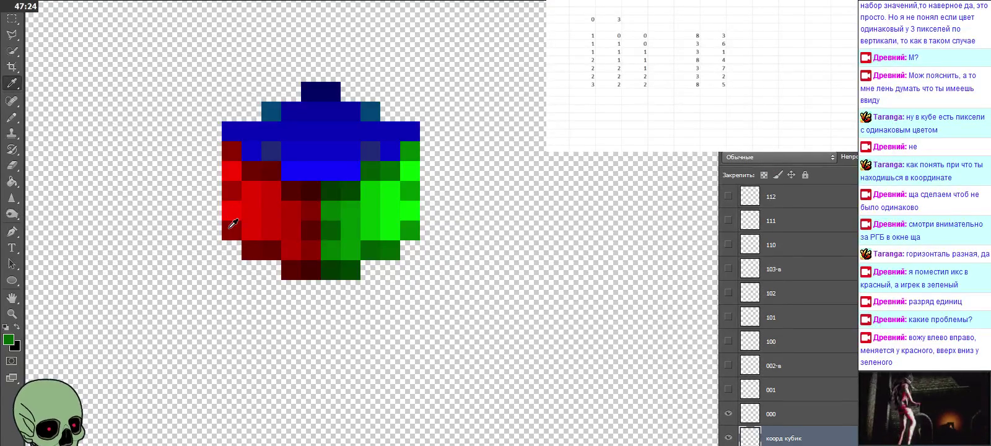
Sample pixels across the red face, settling on dark red 7d0000 (R 125, G 0, B 0)
{"action": "left_click", "coordinate": [9, 339]}
{"action": "left_click", "coordinate": [245, 225]}
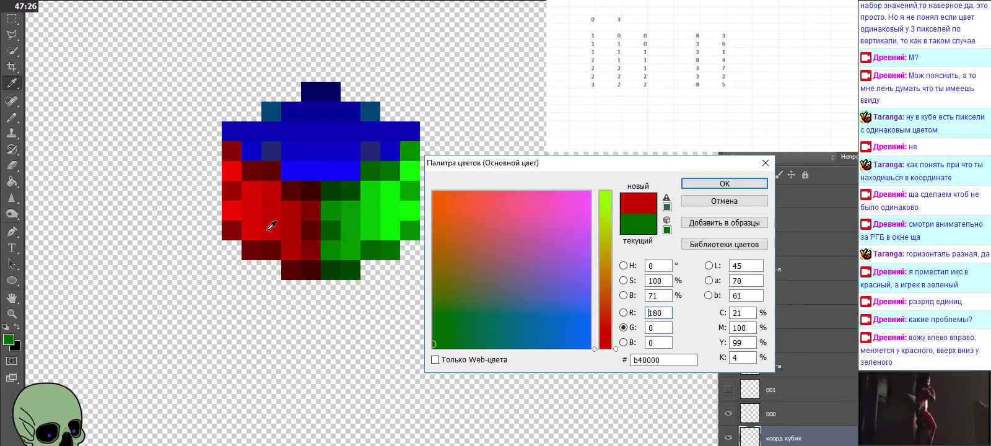
{"action": "left_click", "coordinate": [286, 225]}
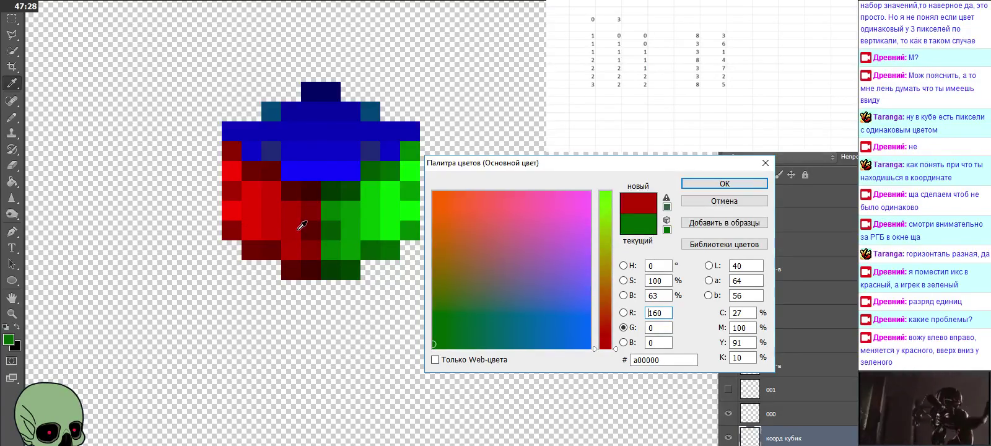
{"action": "left_click_drag", "start_coordinate": [298, 229], "coordinate": [232, 231]}
{"action": "left_click", "coordinate": [260, 240]}
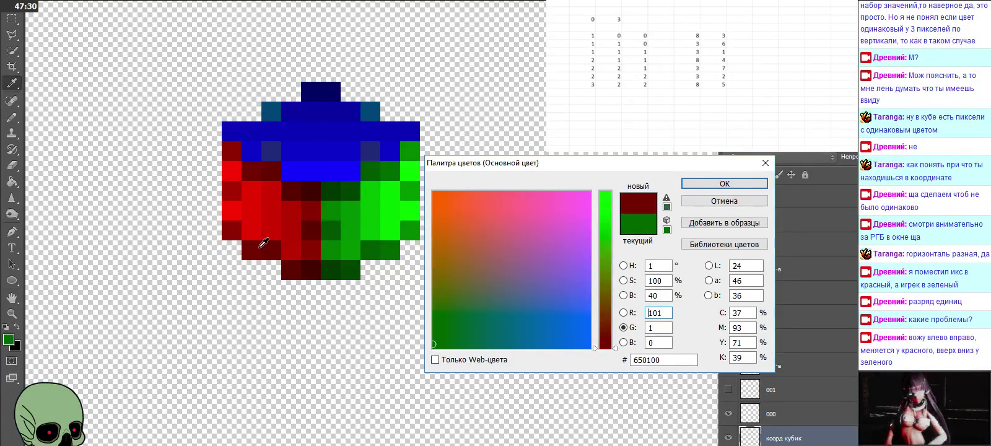
{"action": "left_click", "coordinate": [237, 232]}
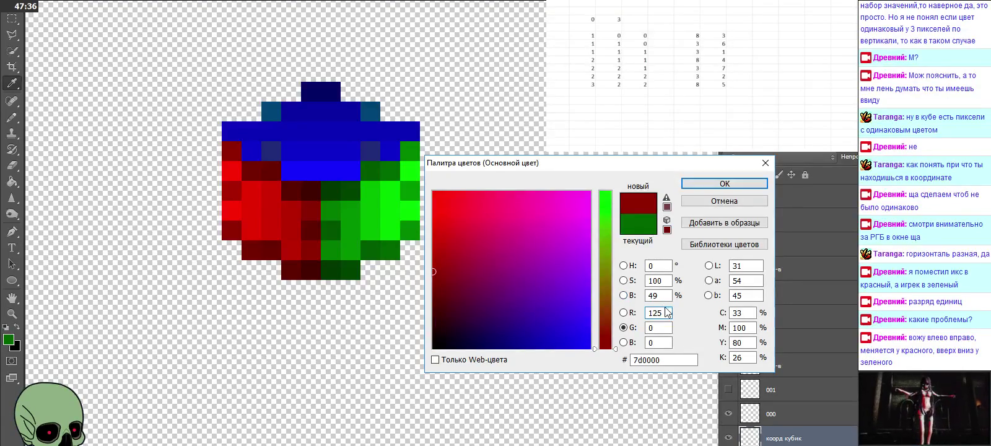
Set the foreground red to R 120 and apply it, keeping the Pencil
{"action": "left_click_drag", "start_coordinate": [660, 313], "coordinate": [669, 312]}
{"action": "type", "text": "0"}
{"action": "key", "text": "Tab"}
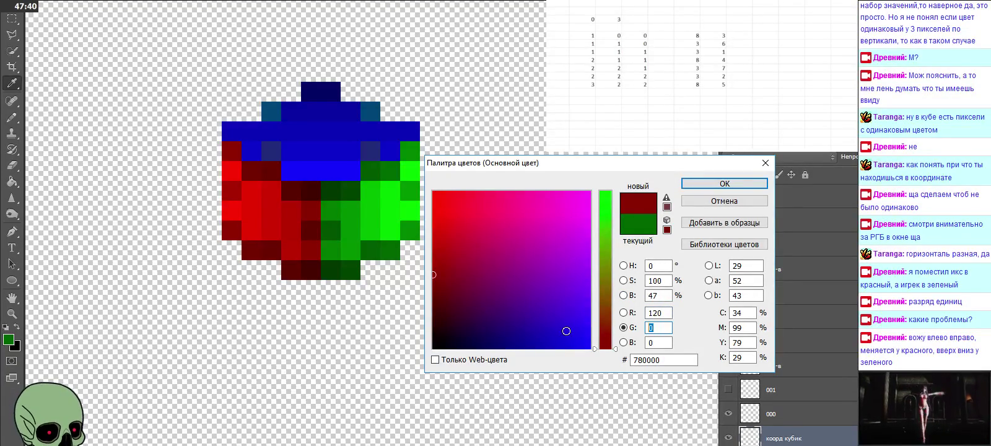
{"action": "type", "text": "2"}
{"action": "left_click", "coordinate": [756, 185]}
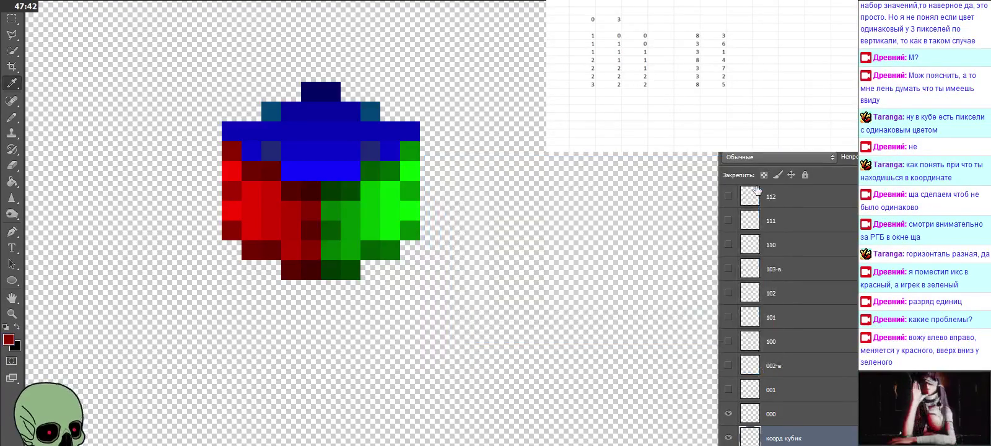
{"action": "left_click", "coordinate": [12, 116]}
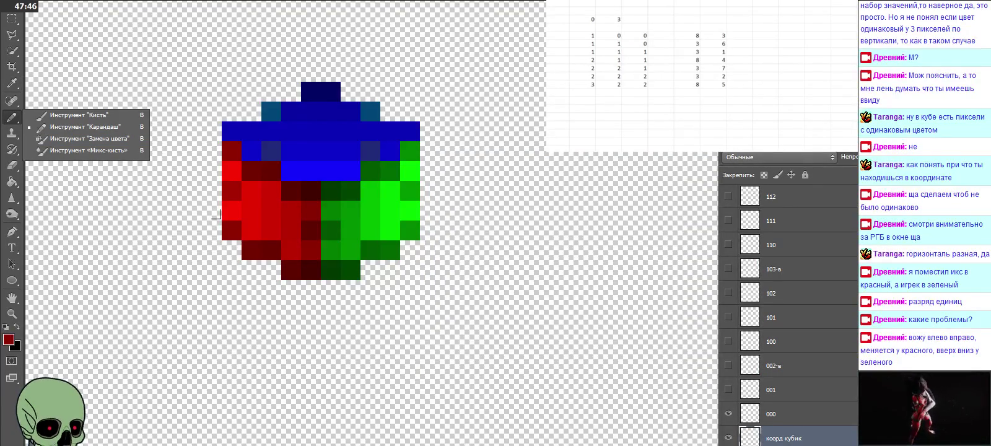
{"action": "left_click", "coordinate": [218, 219]}
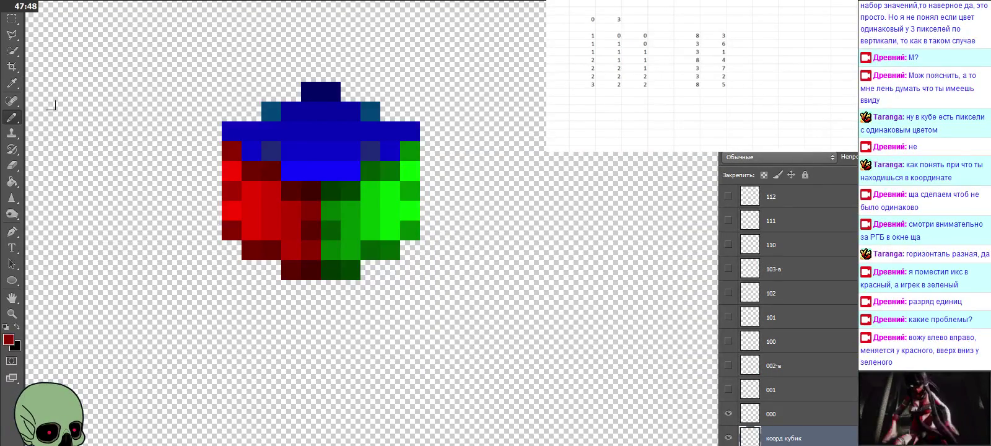
Sample a bright cube red and recode it to c90200 (R 201, G 2)
{"action": "left_click", "coordinate": [19, 89]}
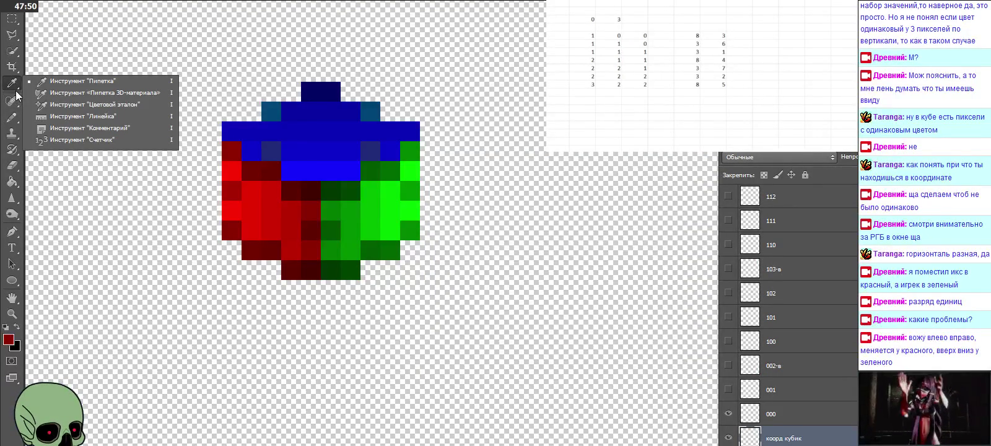
{"action": "left_click", "coordinate": [248, 227]}
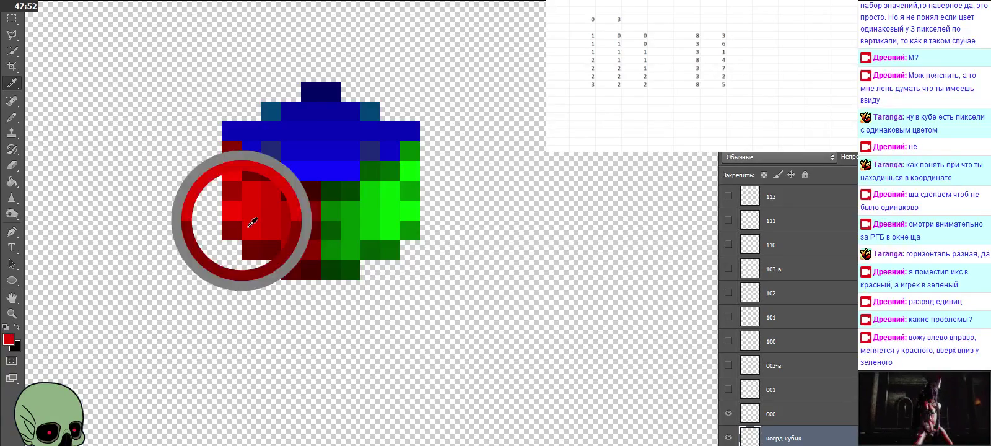
{"action": "left_click", "coordinate": [8, 339]}
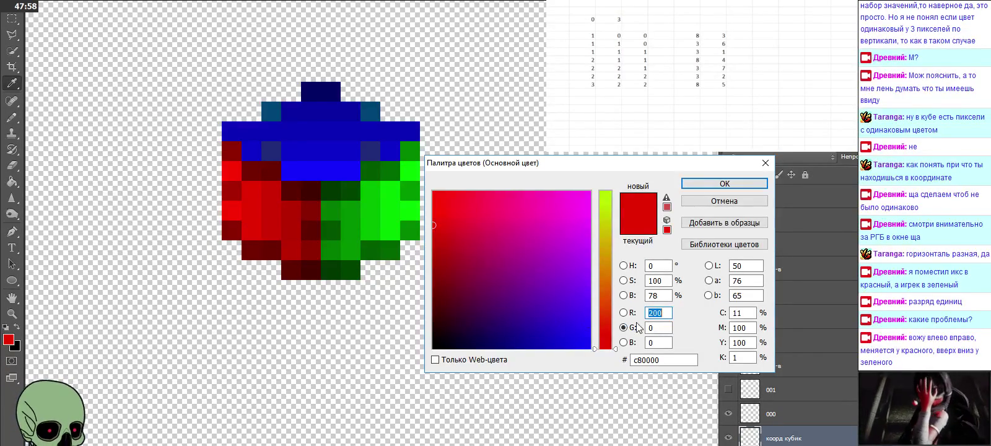
{"action": "type", "text": "201"}
{"action": "key", "text": "Tab"}
{"action": "type", "text": "2"}
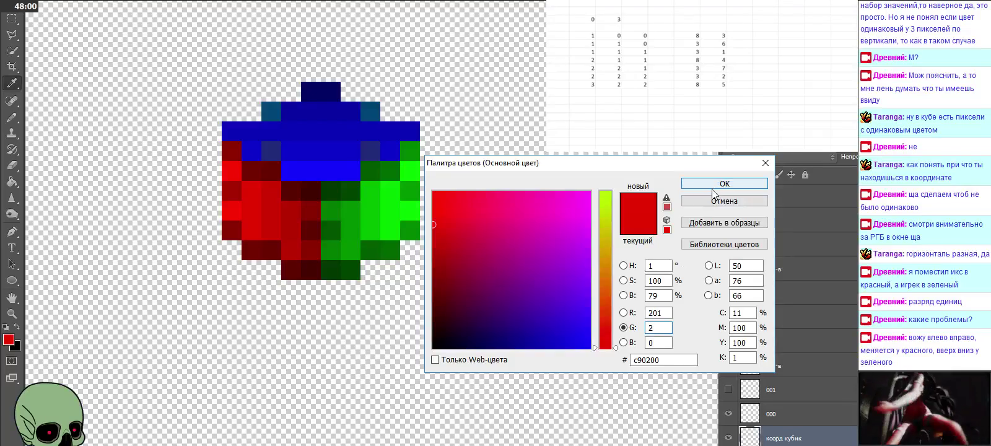
{"action": "left_click", "coordinate": [699, 185]}
{"action": "key", "text": "b"}
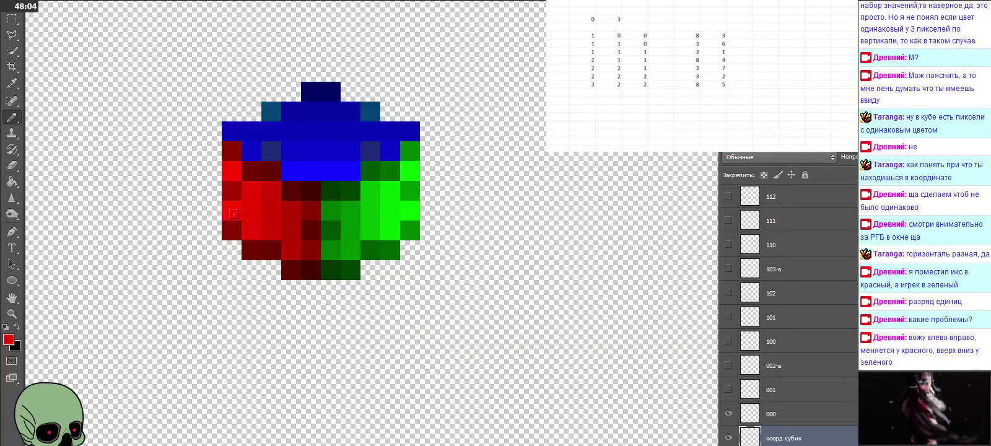
Recode the next sampled red to b60200 (R 182, G 2)
{"action": "key", "text": "i"}
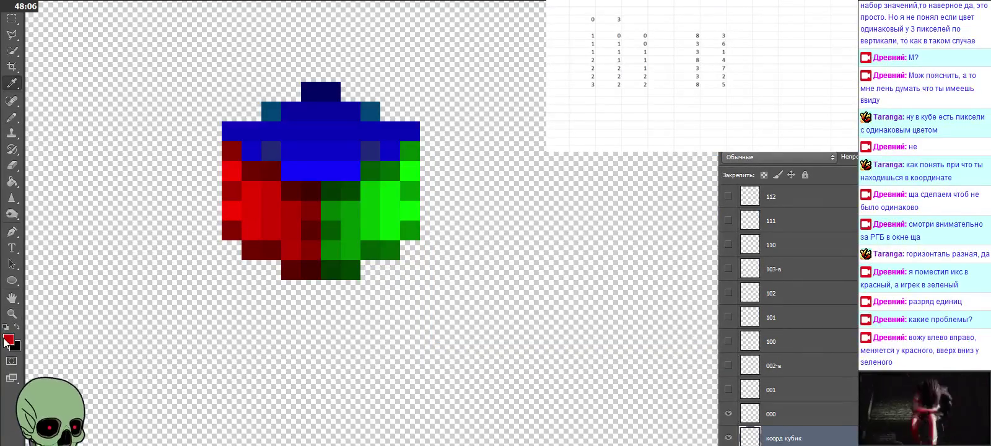
{"action": "left_click", "coordinate": [8, 339]}
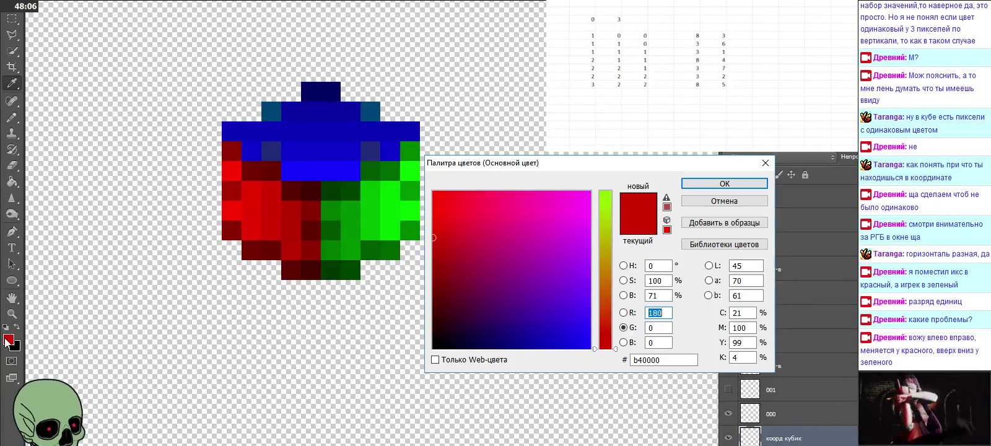
{"action": "left_click_drag", "start_coordinate": [657, 312], "coordinate": [672, 312]}
{"action": "type", "text": "2"}
{"action": "left_click", "coordinate": [664, 324]}
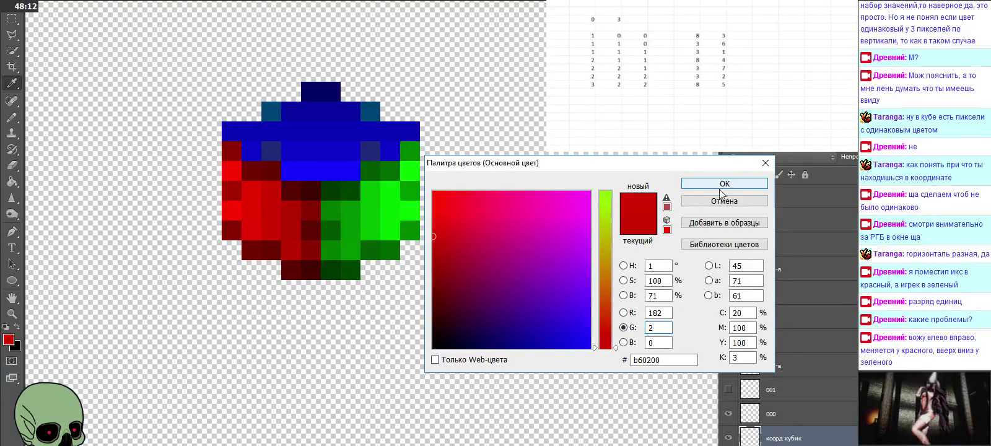
{"action": "left_click", "coordinate": [688, 184]}
{"action": "key", "text": "b"}
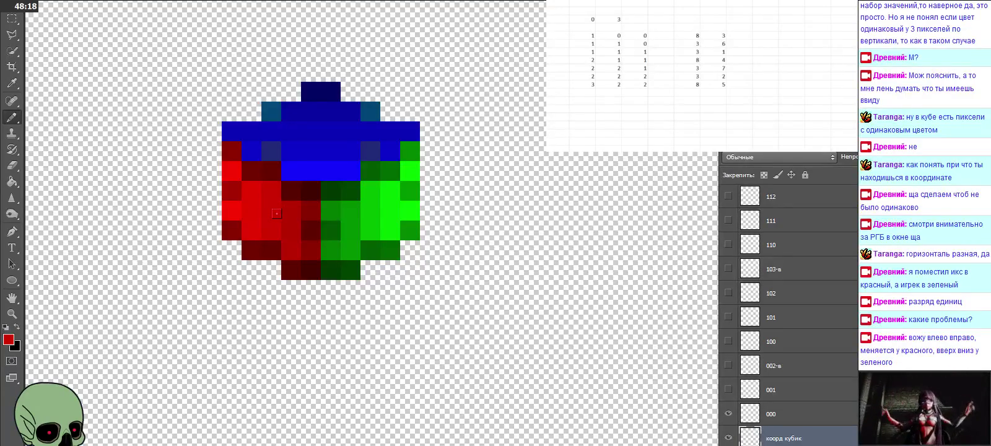
Set the foreground red value to 163 and apply it
{"action": "key", "text": "i"}
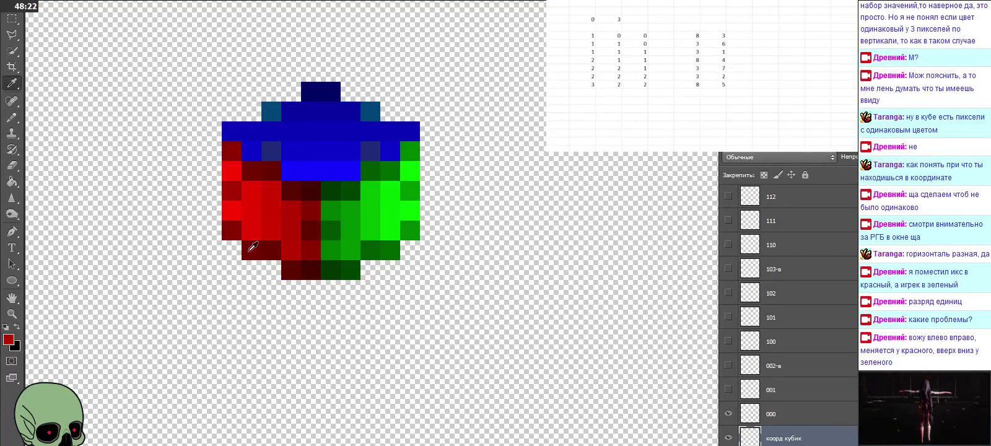
{"action": "left_click", "coordinate": [9, 338]}
{"action": "double_click", "coordinate": [658, 312]}
{"action": "type", "text": "163"}
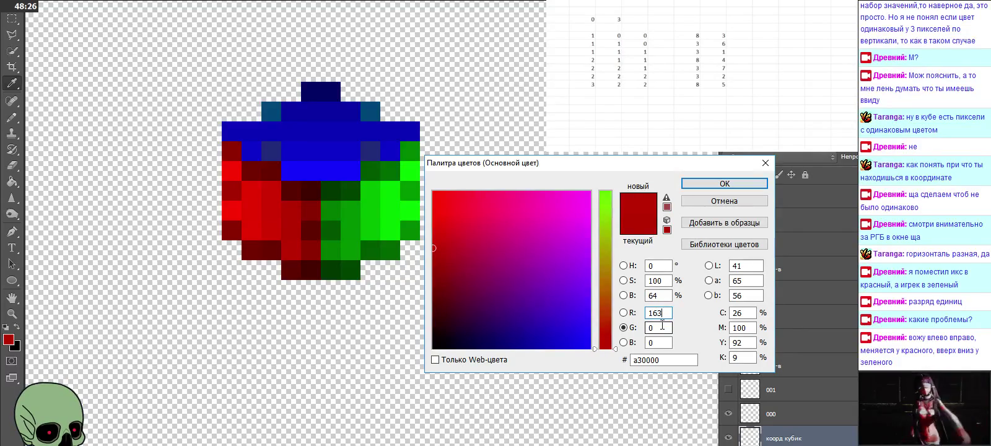
{"action": "left_click", "coordinate": [724, 183]}
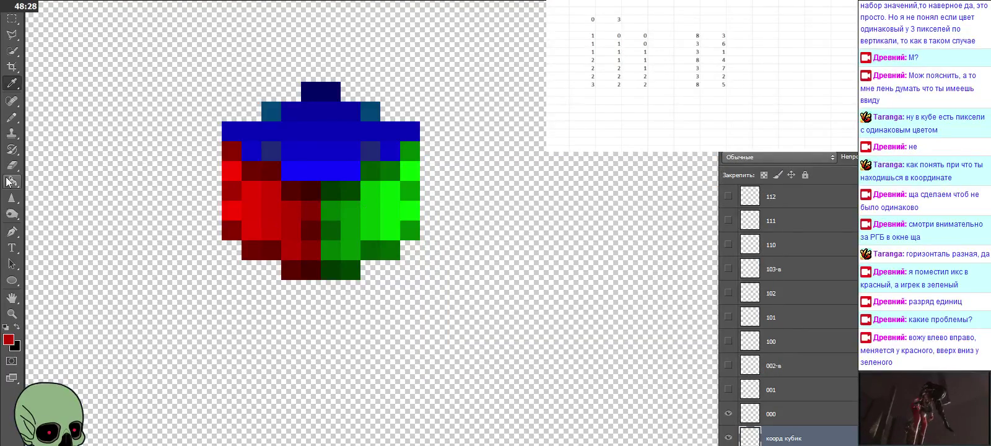
{"action": "left_click", "coordinate": [12, 116]}
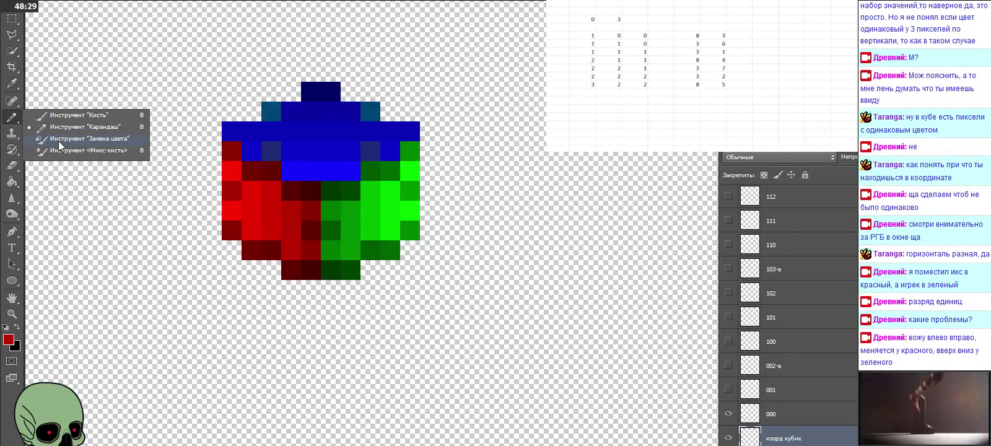
{"action": "left_click", "coordinate": [283, 216]}
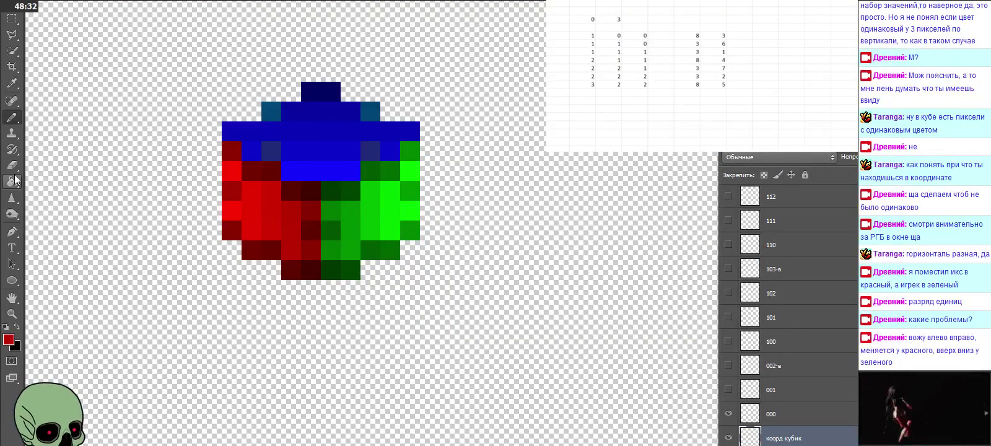
Recode the sampled dark red 550000 to 540200 (R 84, G 2)
{"action": "left_click", "coordinate": [12, 83]}
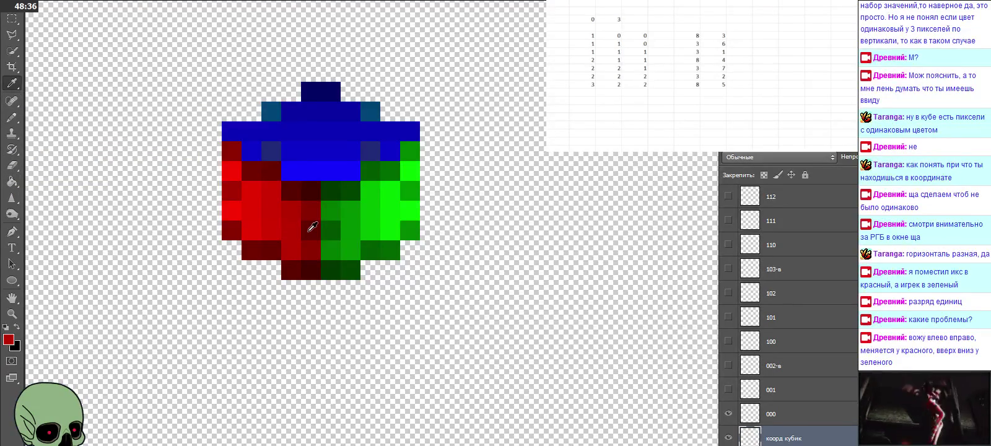
{"action": "left_click", "coordinate": [8, 338]}
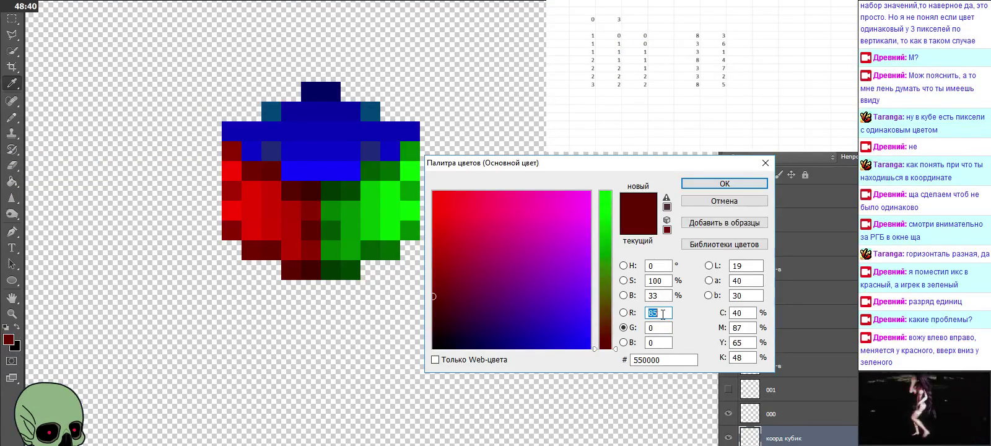
{"action": "type", "text": "3"}
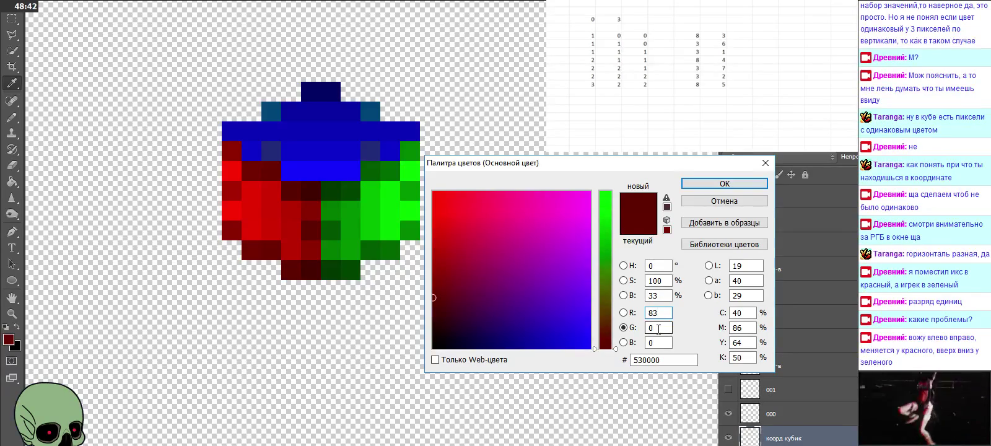
{"action": "type", "text": "4"}
{"action": "key", "text": "Tab"}
{"action": "type", "text": "2"}
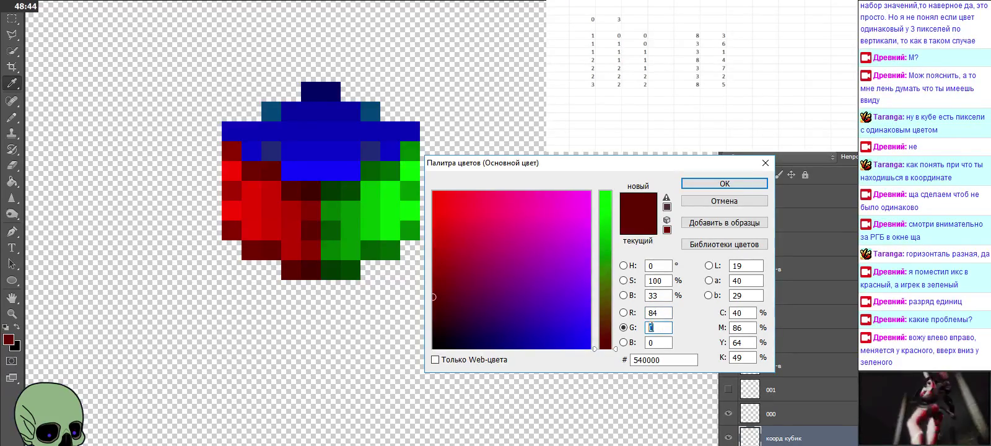
{"action": "key", "text": "Return"}
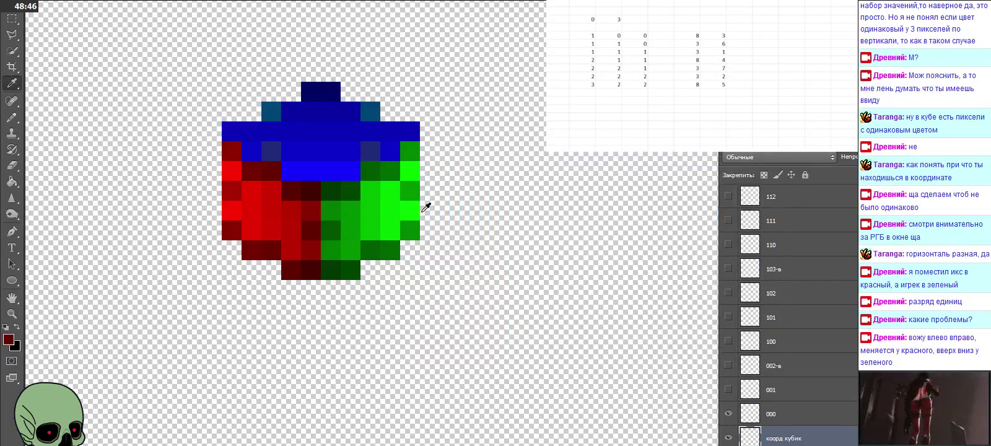
{"action": "key", "text": "b"}
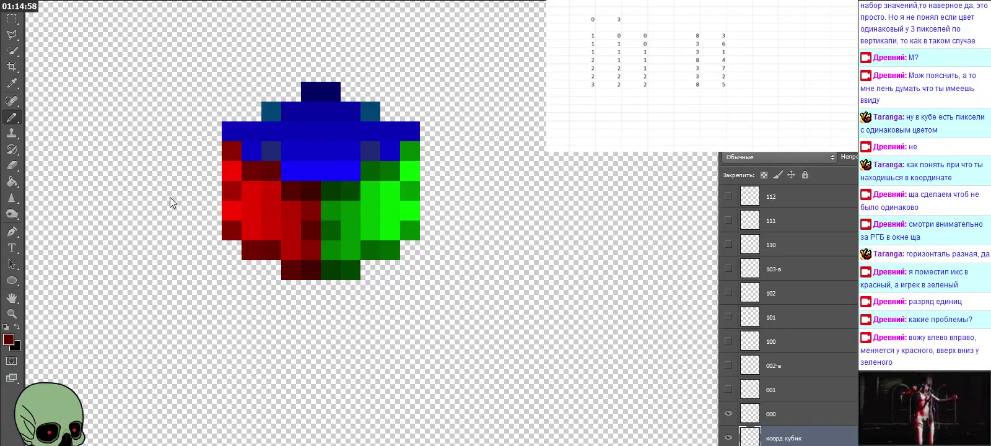
Eyedrop six red cube pixels, from brightest to darkest, to read their RGB codes in the picker
{"action": "left_click", "coordinate": [12, 83]}
{"action": "left_click", "coordinate": [9, 340]}
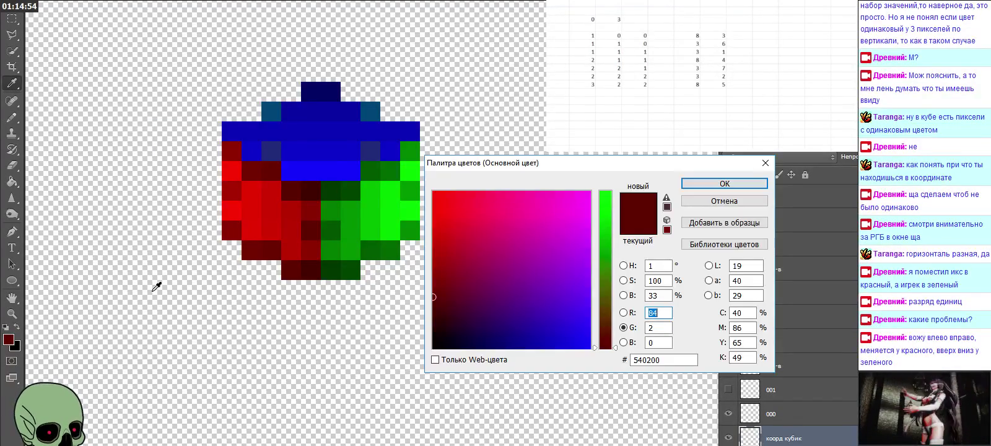
{"action": "left_click", "coordinate": [237, 221]}
{"action": "left_click", "coordinate": [255, 217]}
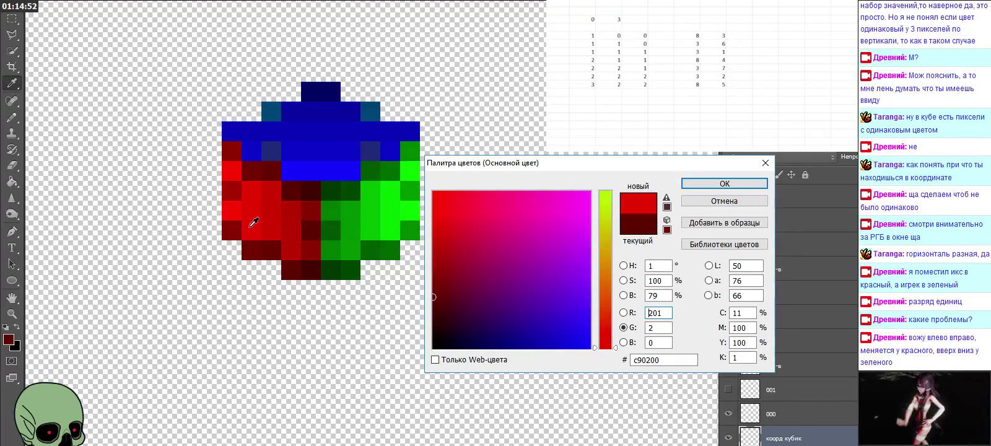
{"action": "left_click", "coordinate": [251, 226]}
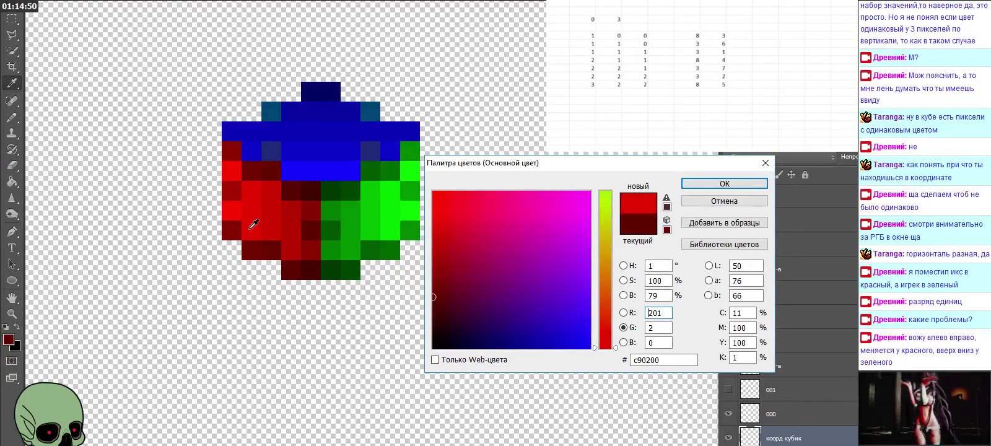
{"action": "left_click", "coordinate": [273, 222]}
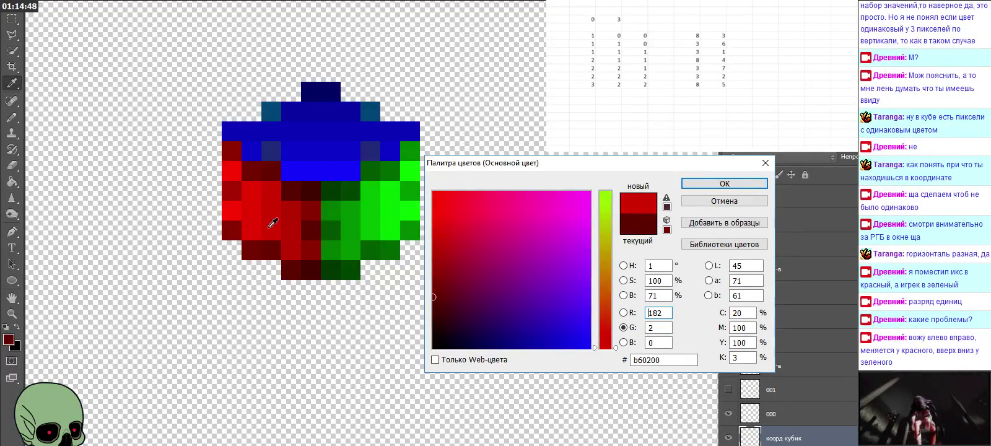
{"action": "left_click", "coordinate": [291, 222]}
{"action": "left_click", "coordinate": [319, 226]}
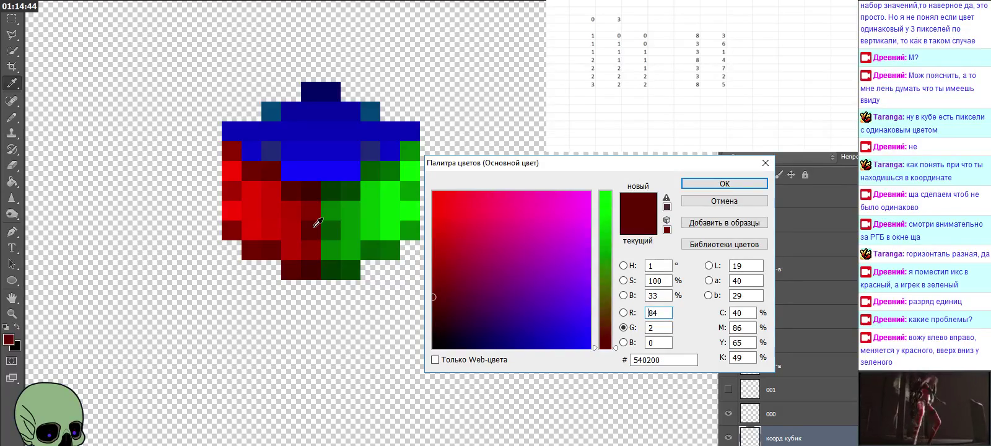
{"action": "left_click", "coordinate": [743, 183]}
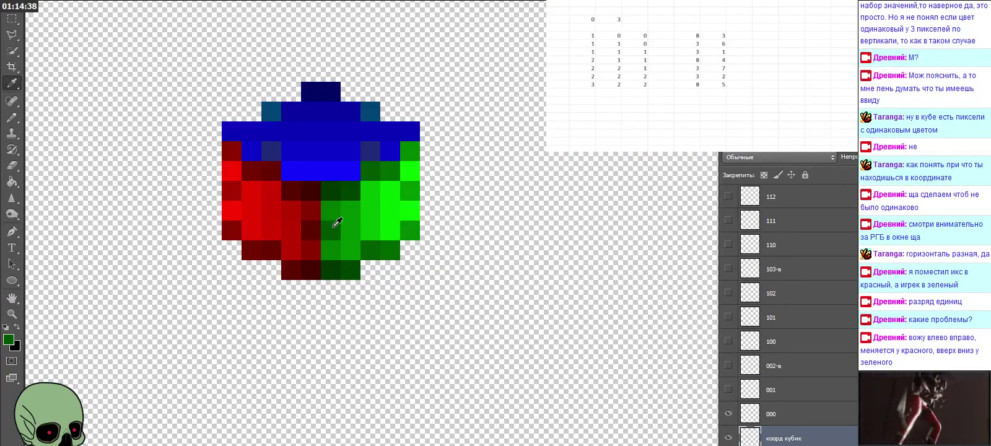
Recode the dark green foreground colour to R 5, G 82, B 0
{"action": "left_click", "coordinate": [9, 341]}
{"action": "type", "text": "5"}
{"action": "double_click", "coordinate": [660, 327]}
{"action": "type", "text": "82"}
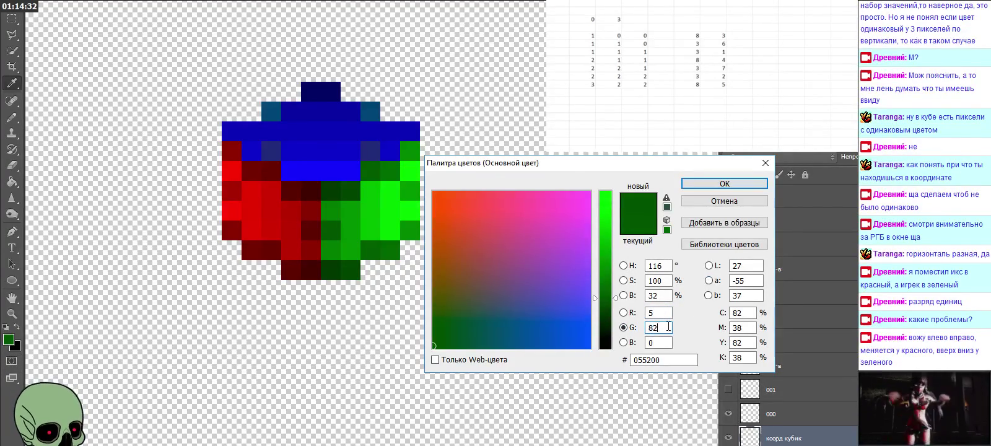
{"action": "left_click", "coordinate": [719, 184]}
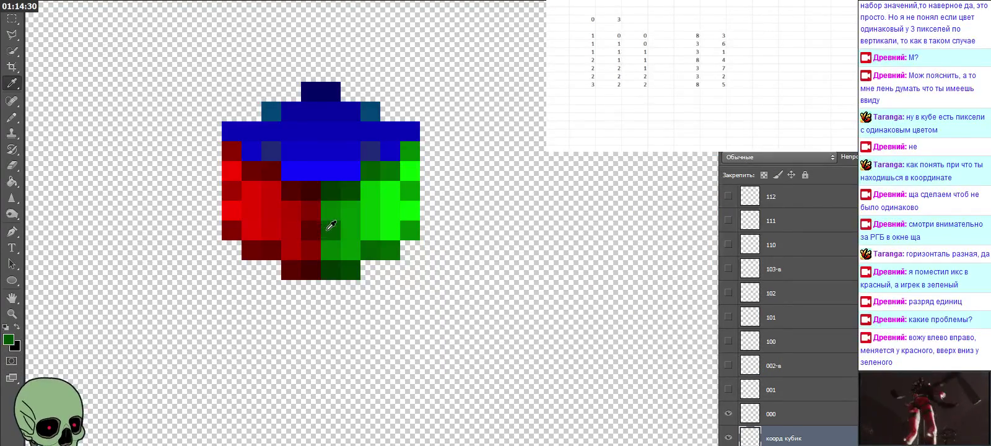
Sample the cube's mid green and recode it to R 6, G 142, B 0
{"action": "key", "text": "b"}
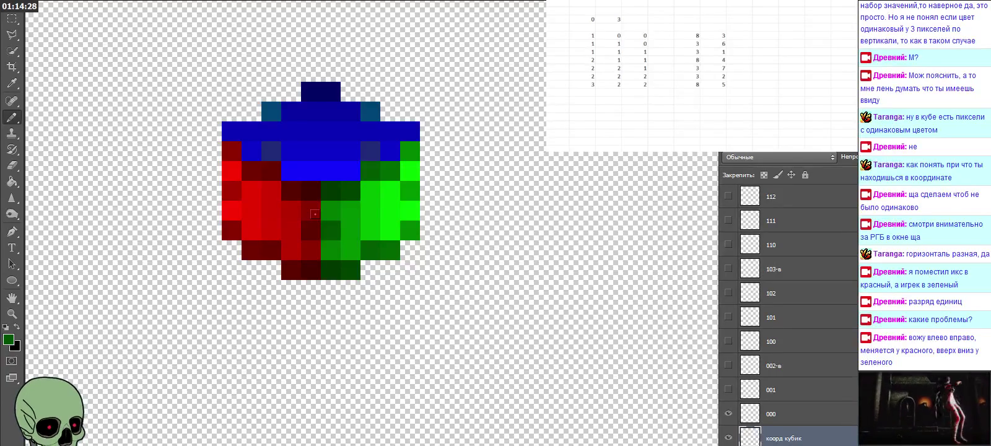
{"action": "key", "text": "i"}
{"action": "left_click", "coordinate": [354, 227]}
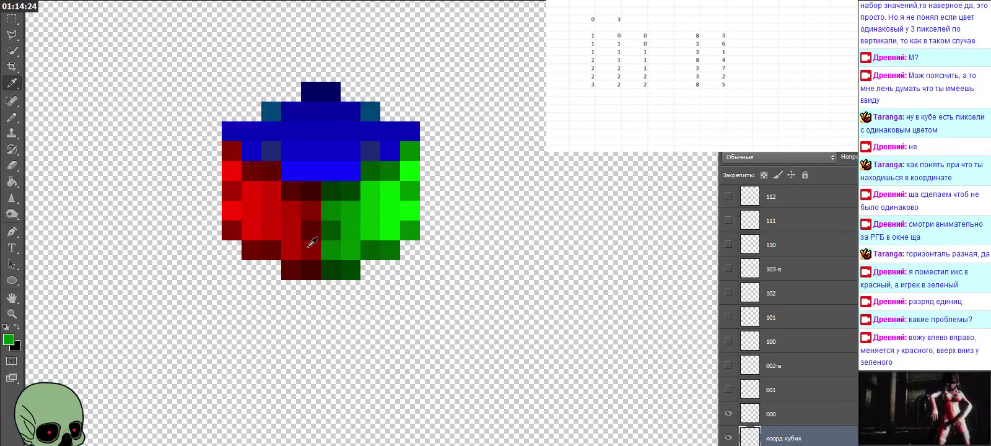
{"action": "left_click", "coordinate": [12, 342]}
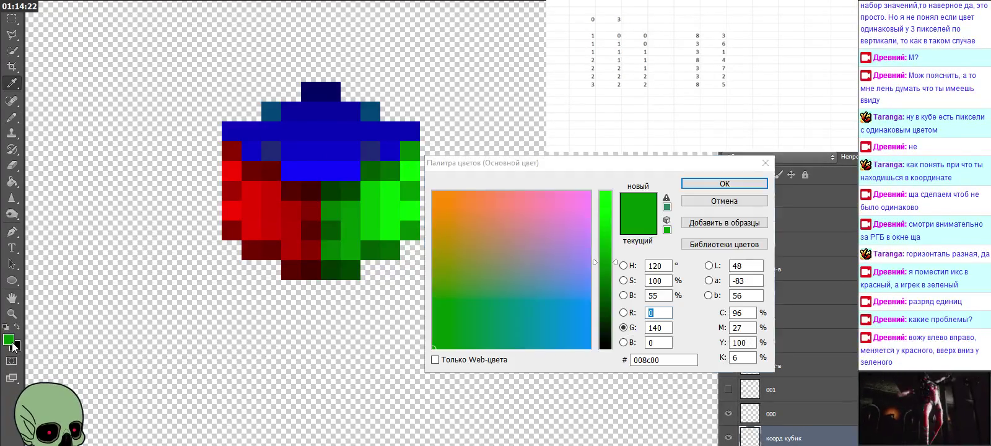
{"action": "left_click", "coordinate": [655, 312]}
{"action": "double_click", "coordinate": [656, 312]}
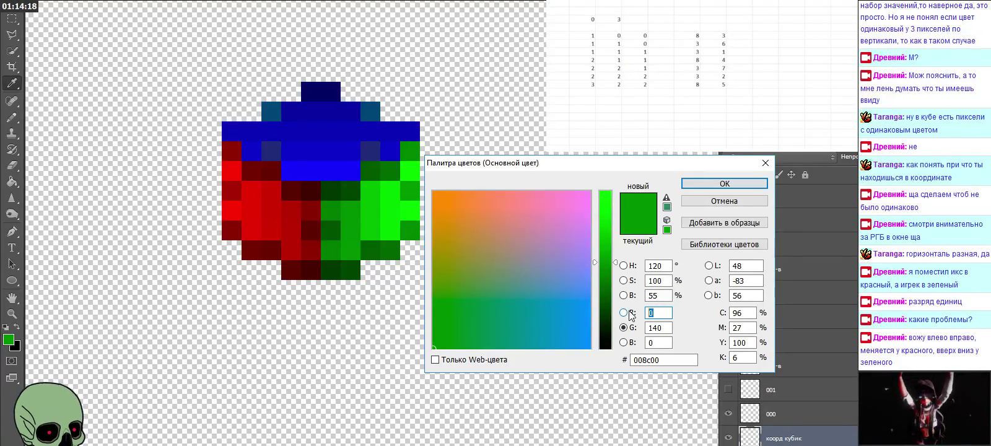
{"action": "type", "text": "6"}
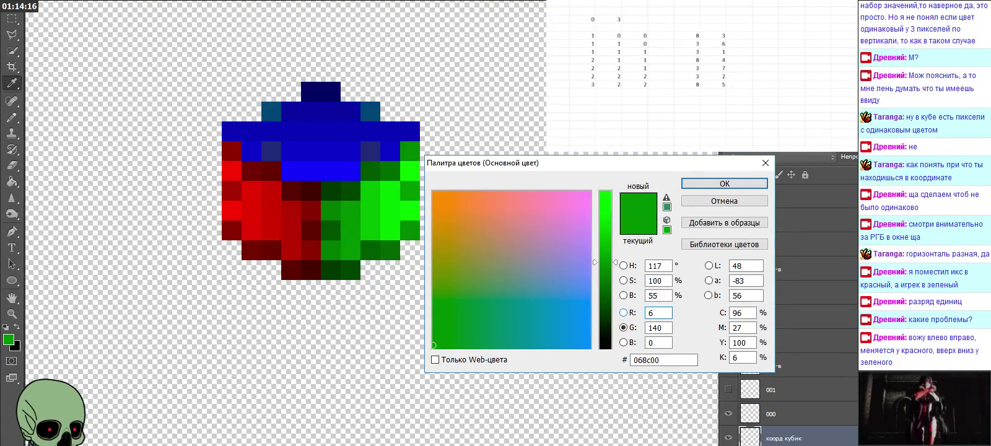
{"action": "left_click_drag", "start_coordinate": [657, 326], "coordinate": [661, 327]}
{"action": "type", "text": "2"}
{"action": "left_click", "coordinate": [702, 185]}
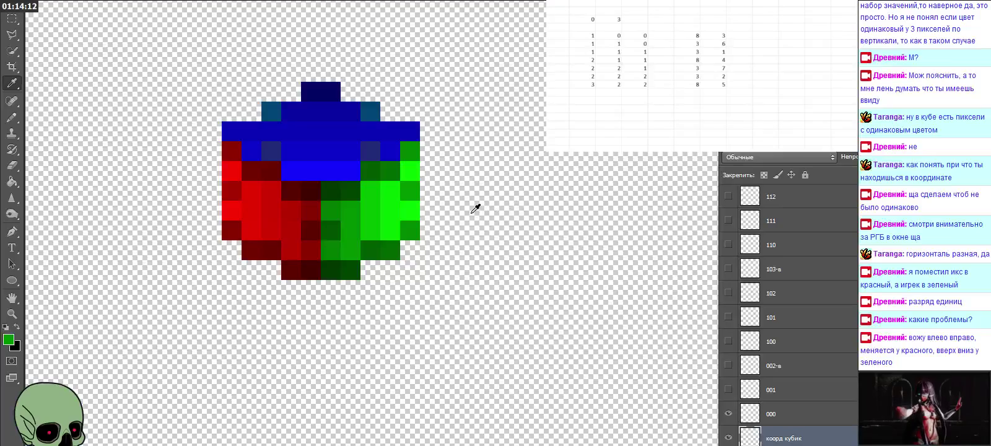
{"action": "key", "text": "b"}
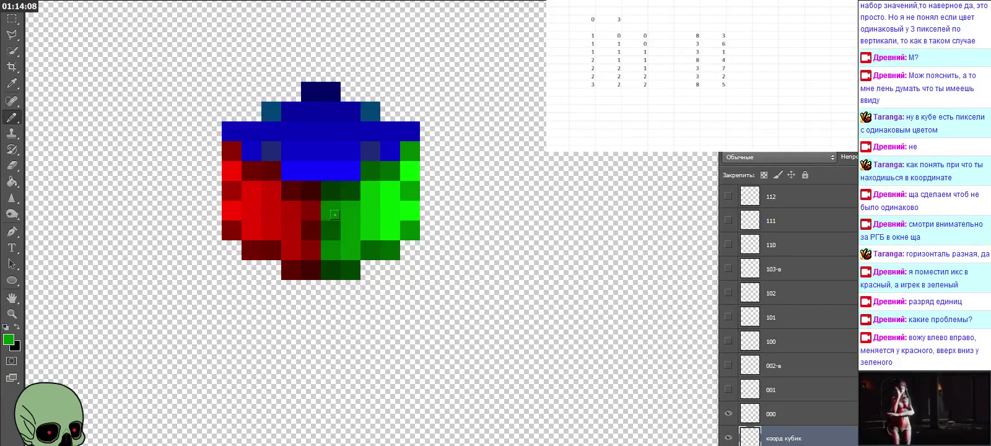
{"action": "key", "text": "i"}
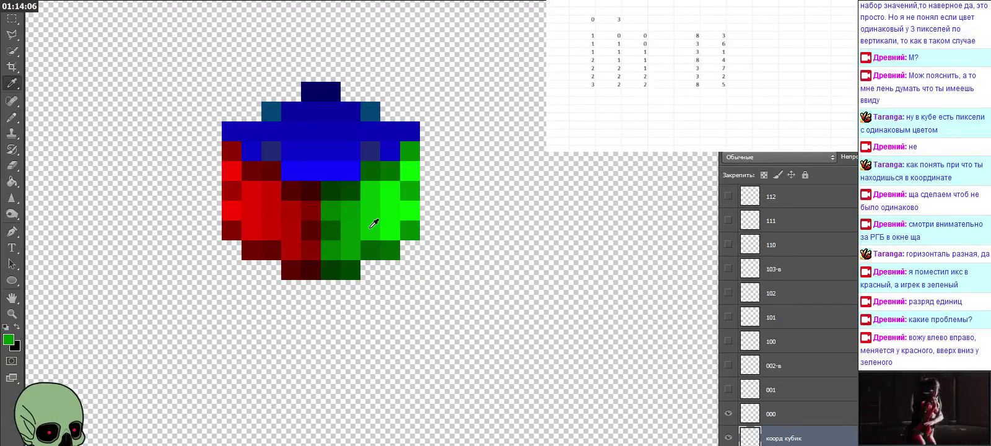
{"action": "key", "text": "b"}
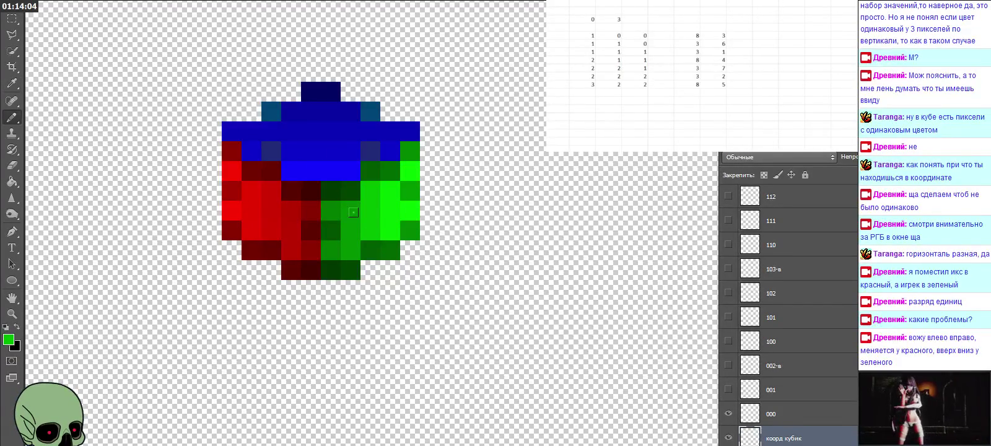
Adjust the bright green's green and red values in the Color Picker
{"action": "left_click", "coordinate": [9, 339]}
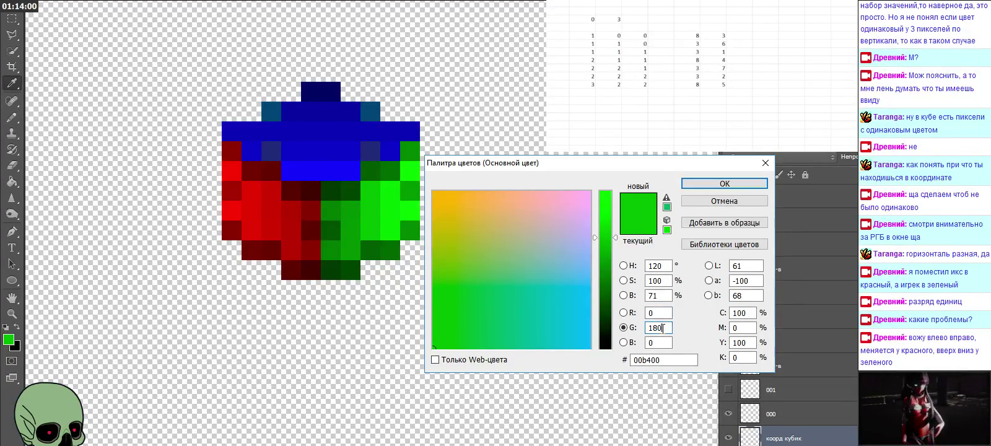
{"action": "type", "text": "2"}
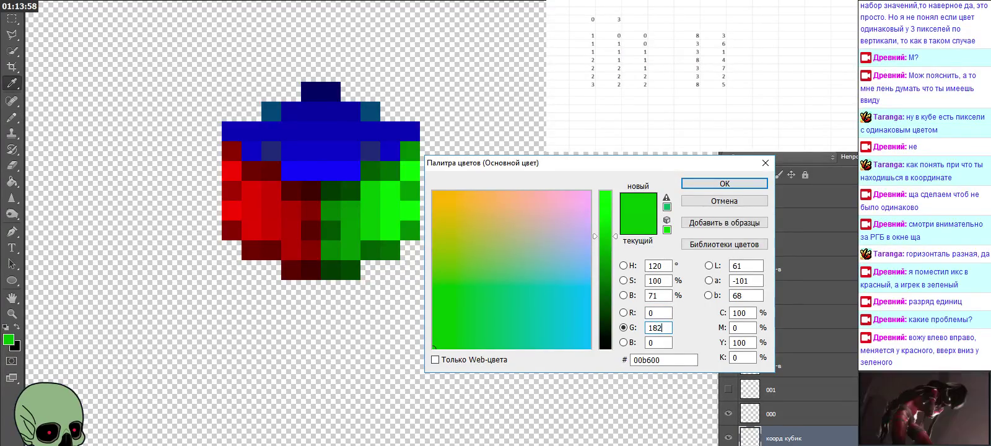
{"action": "key", "text": "shift+Tab"}
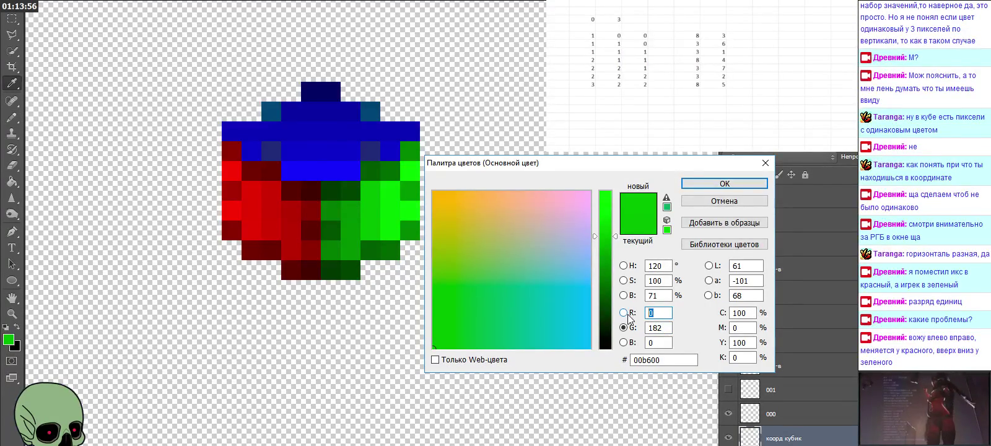
{"action": "type", "text": "7"}
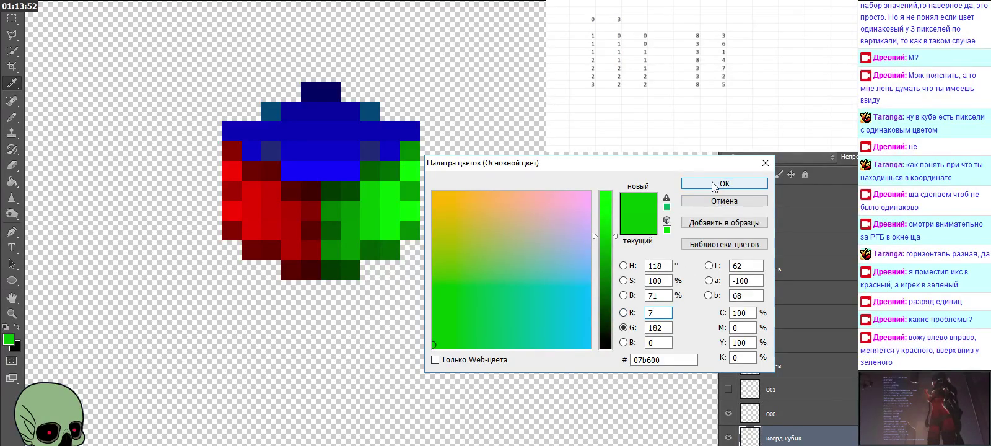
{"action": "left_click", "coordinate": [714, 184]}
{"action": "key", "text": "b"}
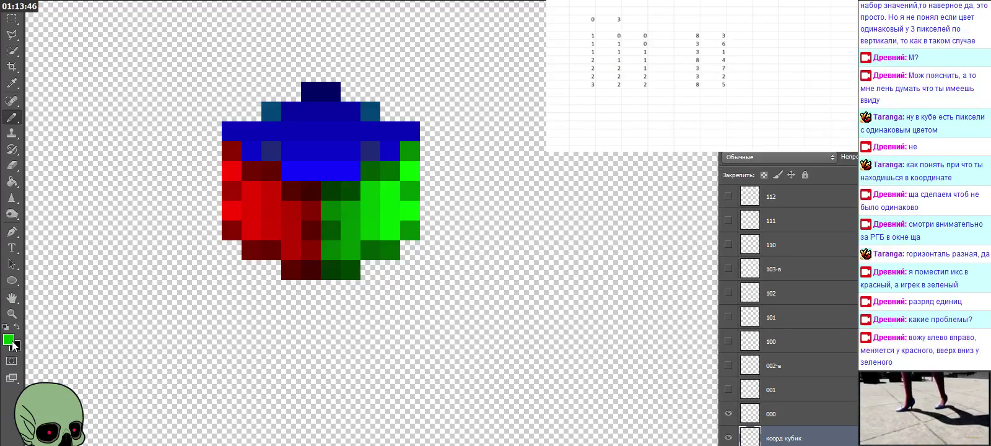
Sample the bright green pixel and recode it to 08d200 with R 8
{"action": "key", "text": "i"}
{"action": "left_click", "coordinate": [395, 233]}
{"action": "left_click", "coordinate": [9, 340]}
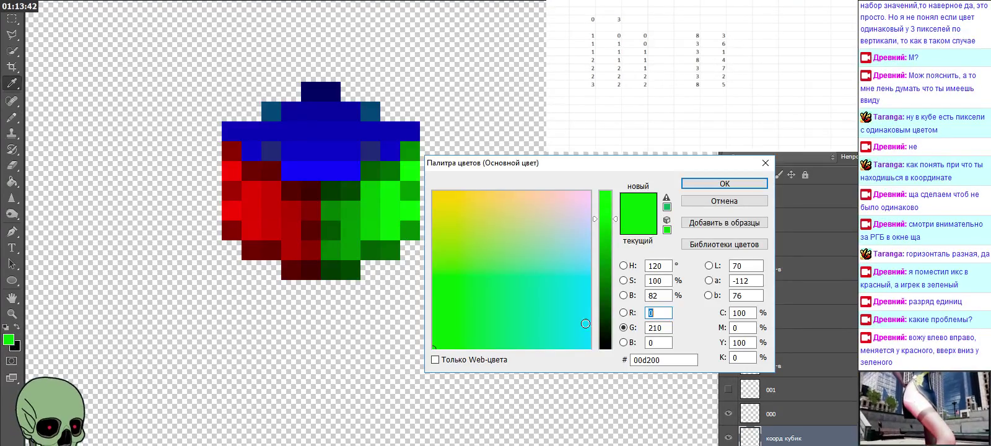
{"action": "type", "text": "8"}
{"action": "left_click", "coordinate": [662, 328]}
{"action": "left_click", "coordinate": [714, 183]}
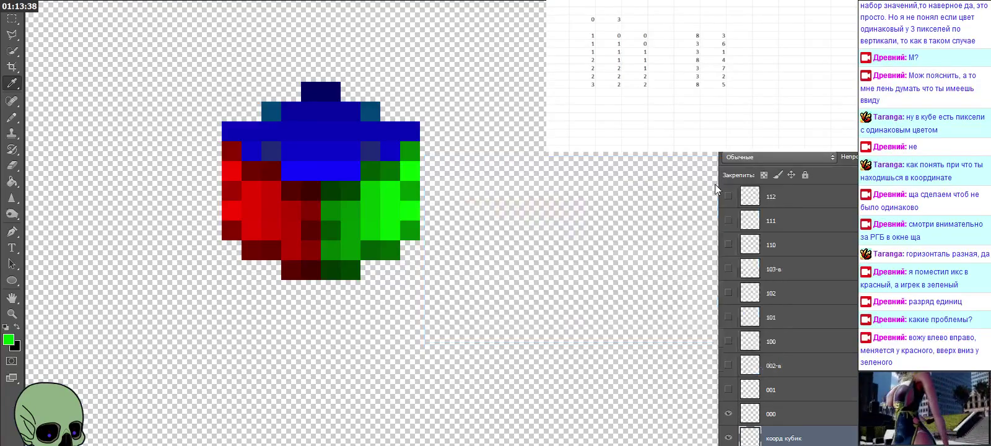
{"action": "key", "text": "b"}
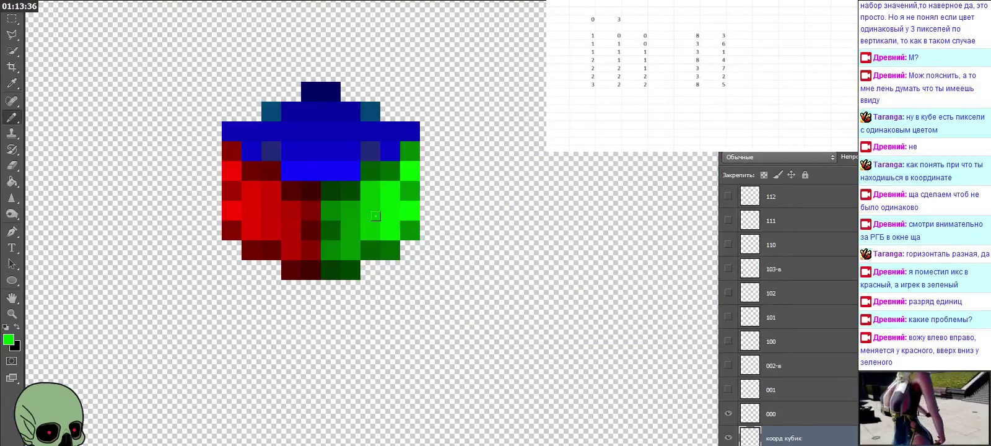
Recode the dark green to R 9, G 132, B 0 (098400)
{"action": "key", "text": "i"}
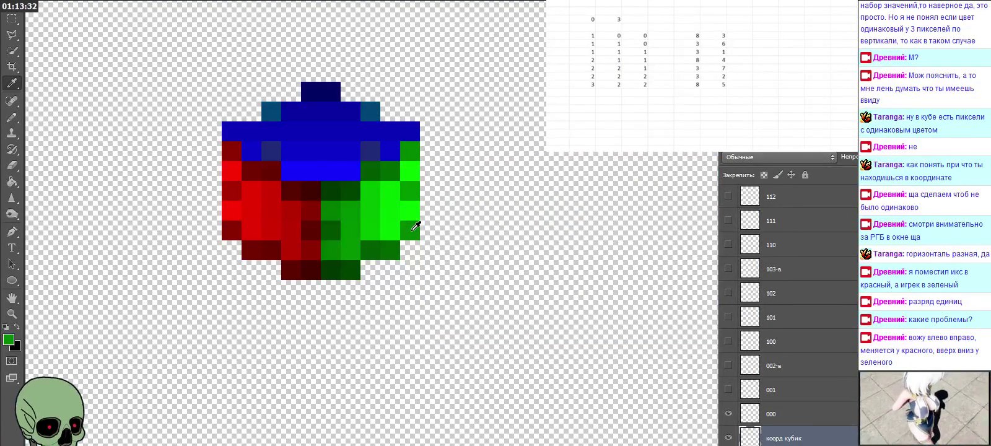
{"action": "left_click", "coordinate": [9, 339]}
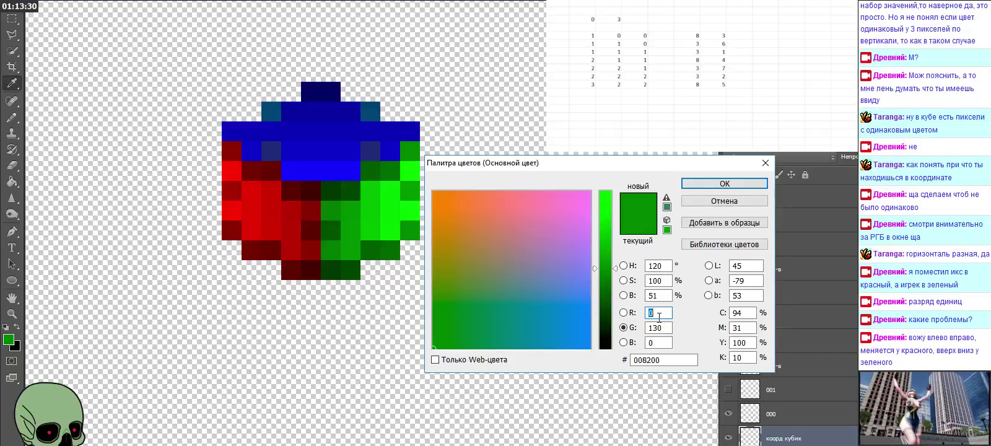
{"action": "type", "text": "9"}
{"action": "key", "text": "Tab"}
{"action": "type", "text": "132"}
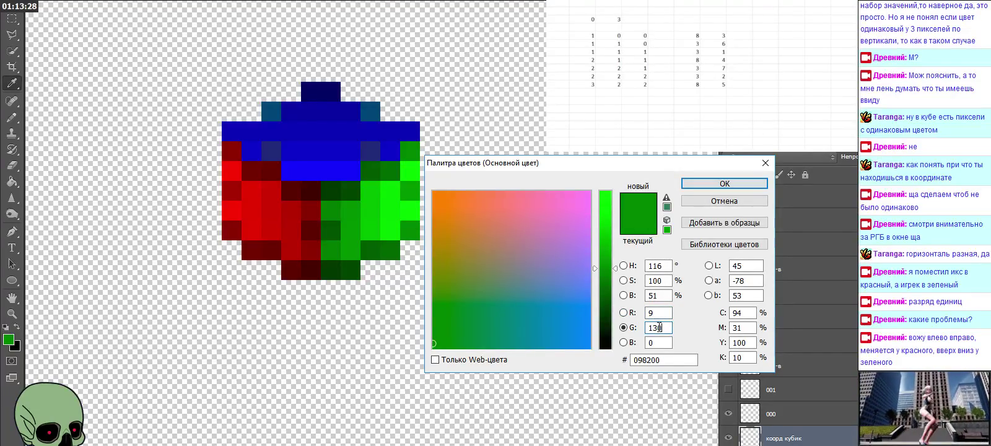
{"action": "left_click", "coordinate": [721, 186]}
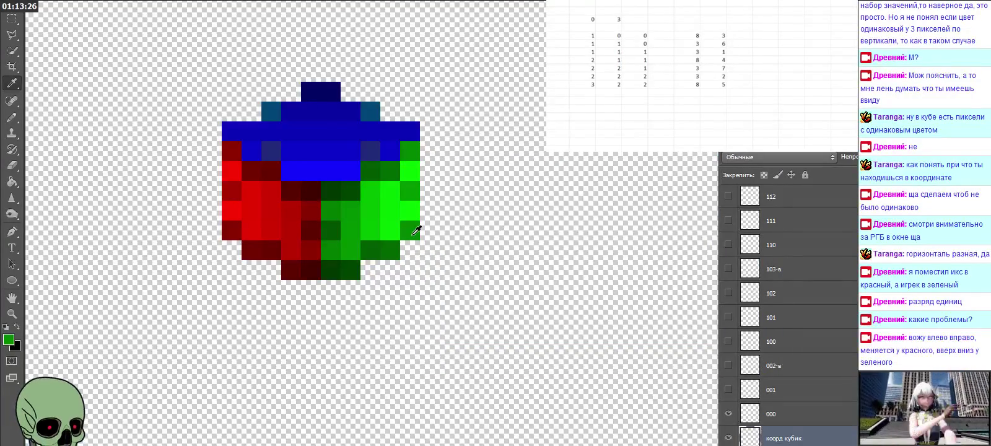
Eyedrop dark and bright red cube pixels to read their coded values
{"action": "key", "text": "b"}
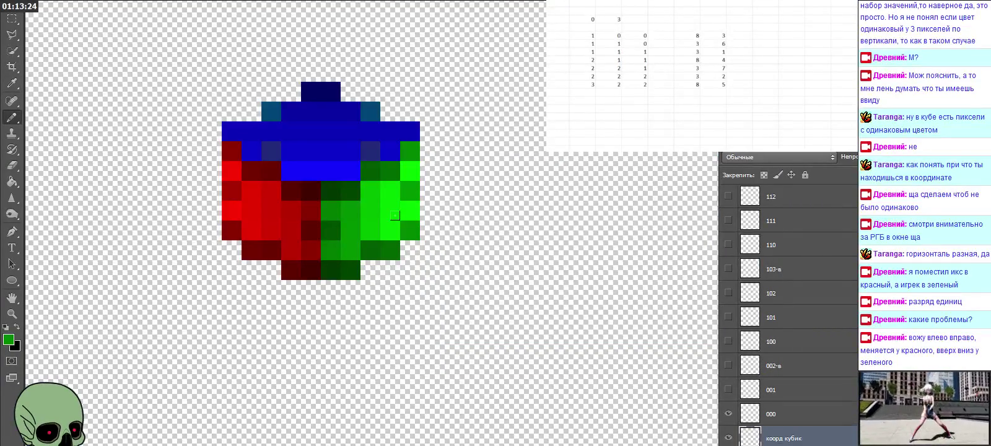
{"action": "right_click", "coordinate": [11, 82]}
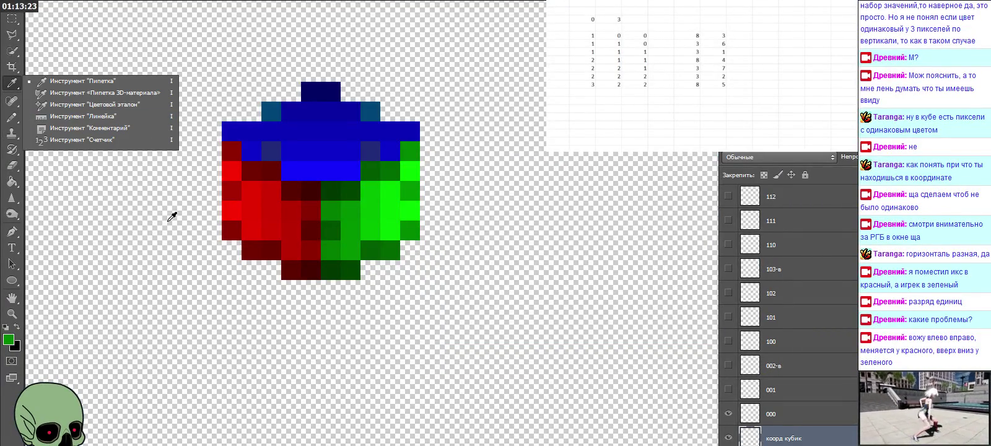
{"action": "left_click", "coordinate": [235, 231]}
{"action": "left_click", "coordinate": [11, 340]}
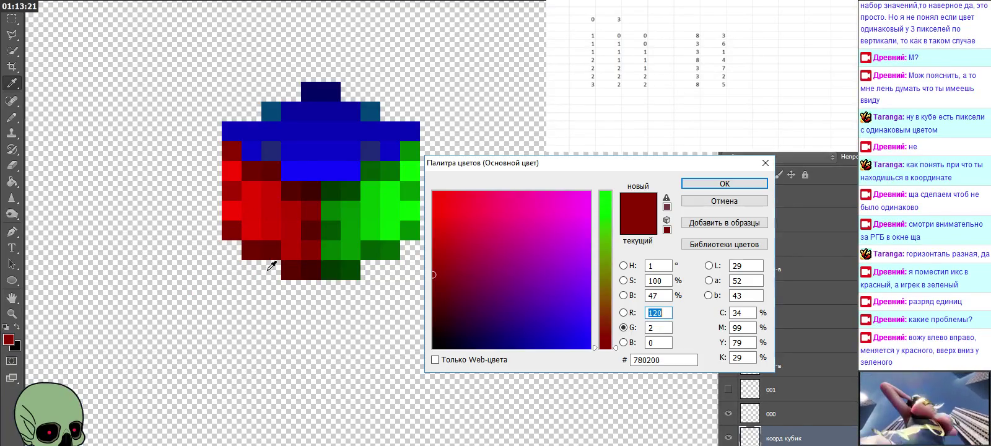
{"action": "left_click", "coordinate": [242, 224]}
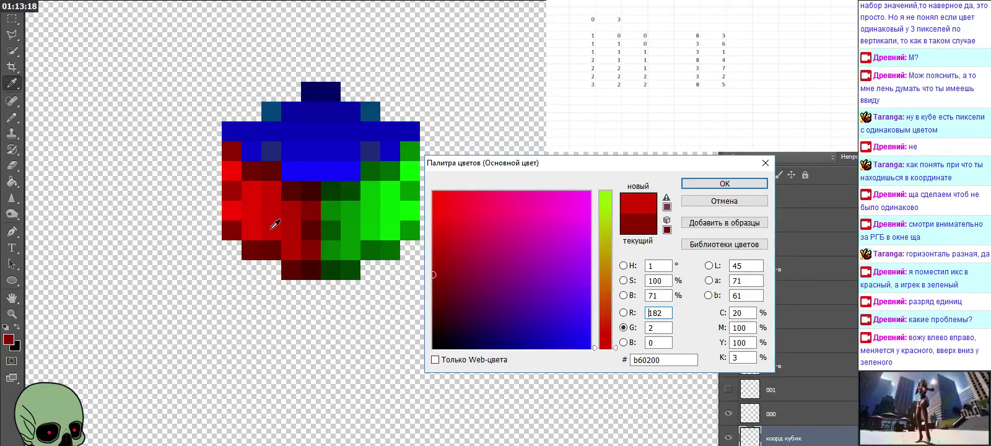
{"action": "left_click", "coordinate": [314, 229]}
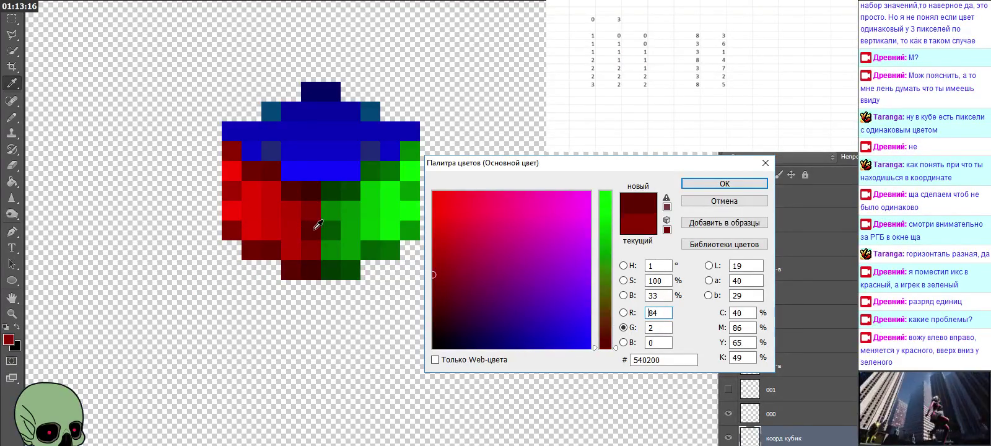
Read the codes of the dark, mid and bright green pixels, such as 068e00 and 08d400
{"action": "left_click", "coordinate": [329, 229]}
{"action": "left_click", "coordinate": [314, 228]}
{"action": "left_click", "coordinate": [329, 229]}
{"action": "left_click", "coordinate": [347, 230]}
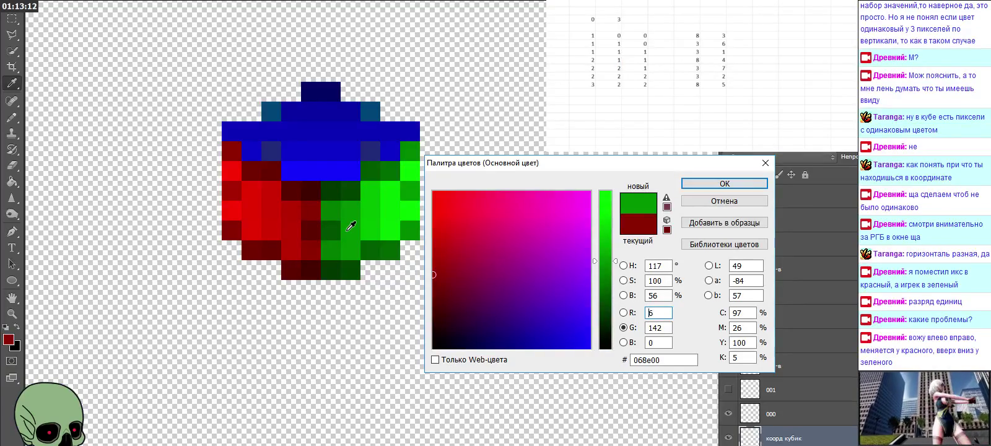
{"action": "left_click", "coordinate": [365, 228]}
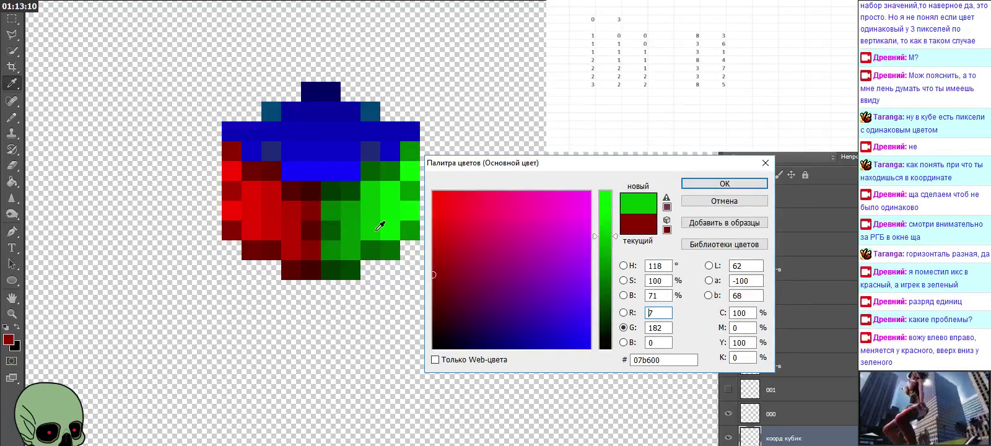
{"action": "left_click", "coordinate": [384, 227]}
{"action": "left_click", "coordinate": [408, 228]}
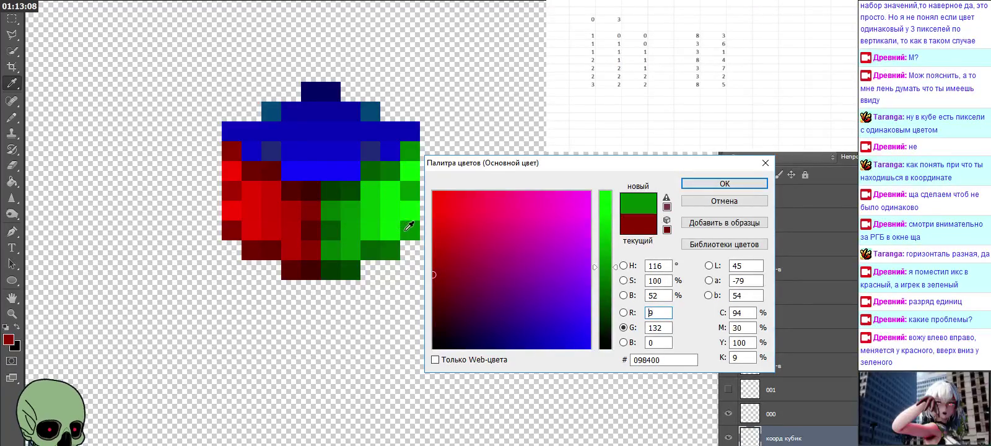
{"action": "left_click", "coordinate": [395, 230]}
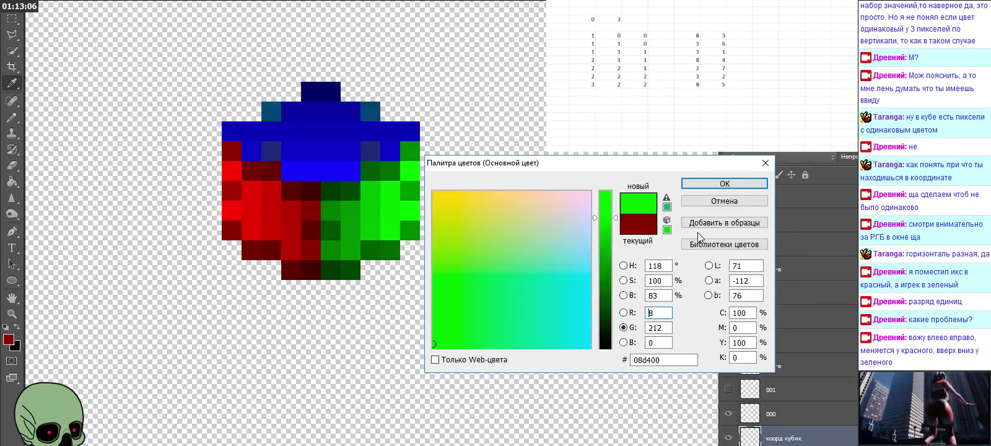
{"action": "left_click", "coordinate": [719, 188]}
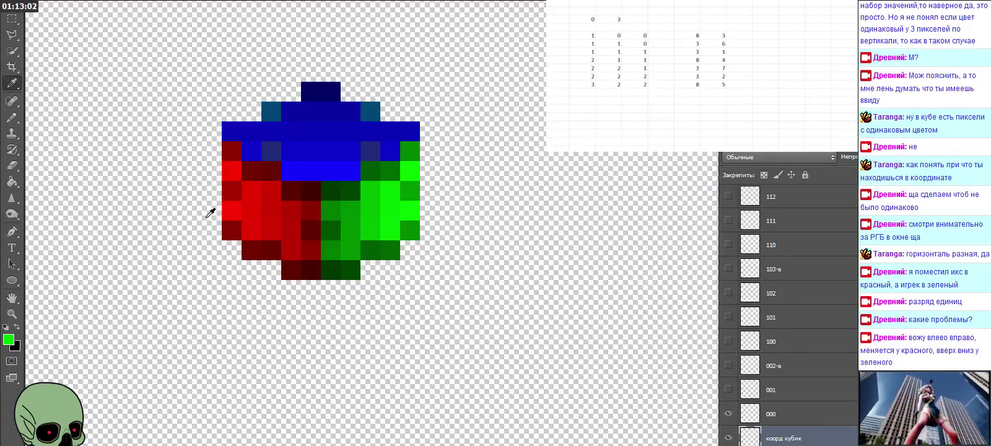
Set the foreground red to R 250, G 3, B 0 (fa0300)
{"action": "left_click", "coordinate": [8, 340]}
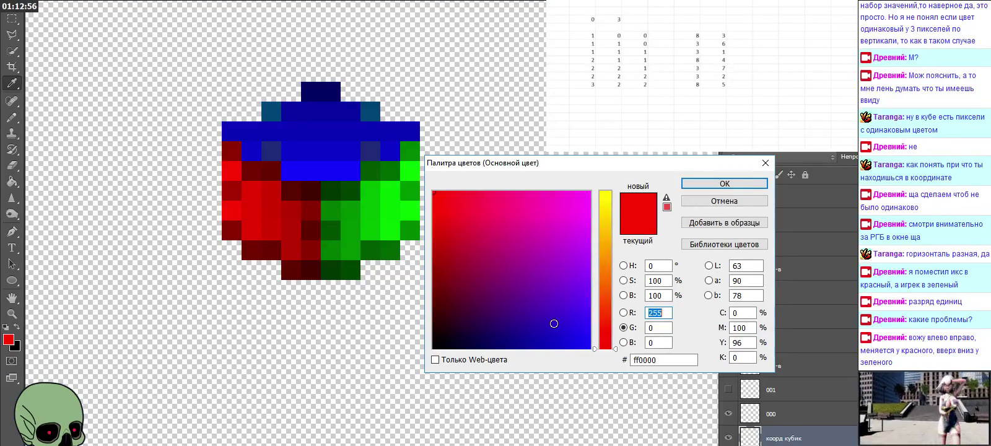
{"action": "left_click", "coordinate": [669, 312]}
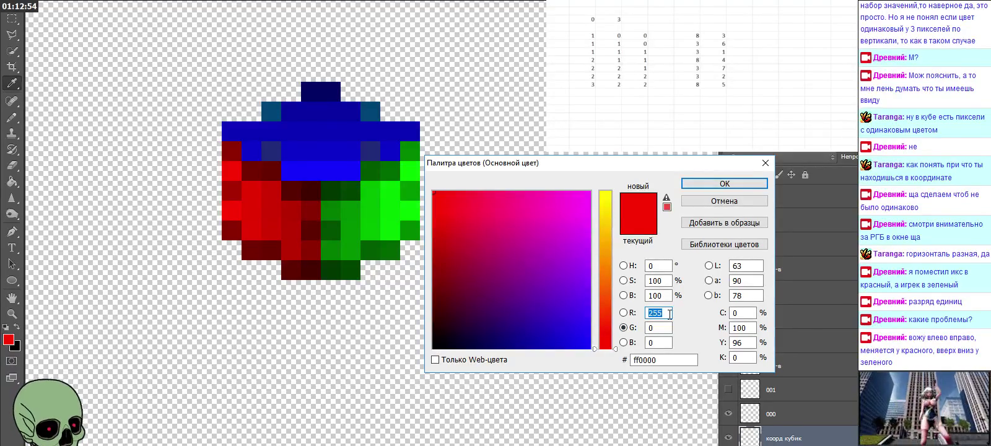
{"action": "key", "text": "BackSpace"}
{"action": "type", "text": "0"}
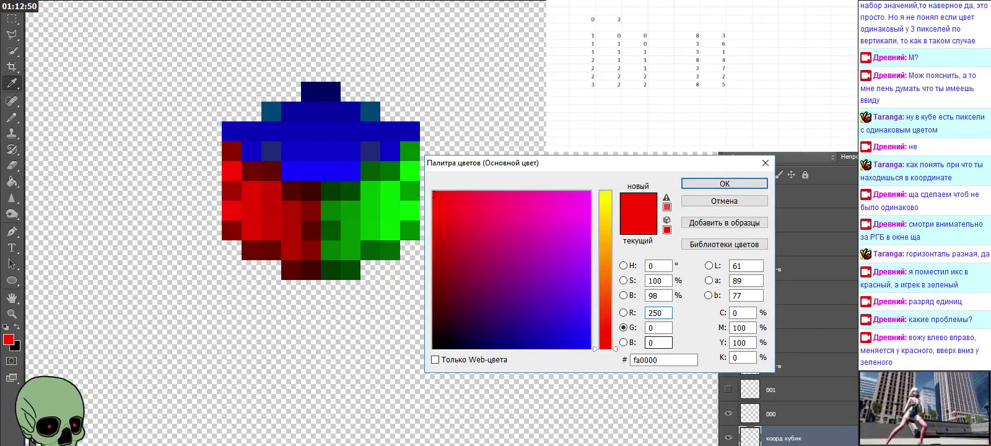
{"action": "key", "text": "Tab"}
{"action": "type", "text": "3"}
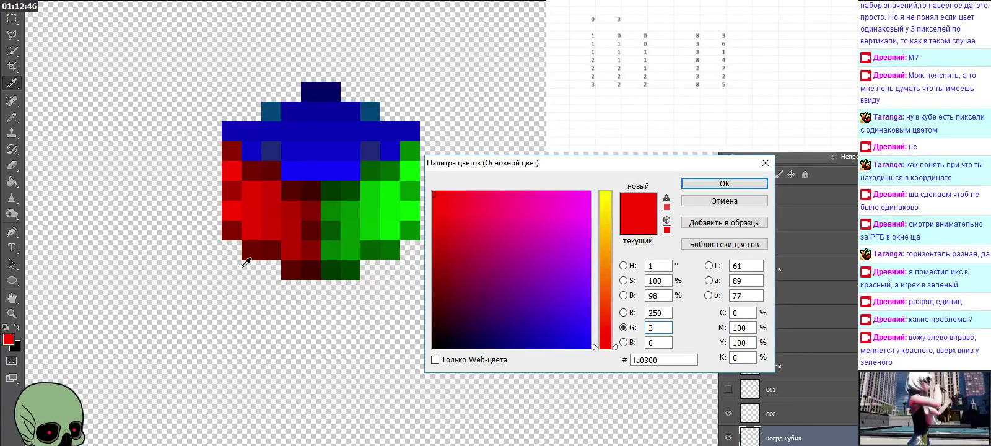
{"action": "left_click", "coordinate": [722, 183]}
{"action": "key", "text": "b"}
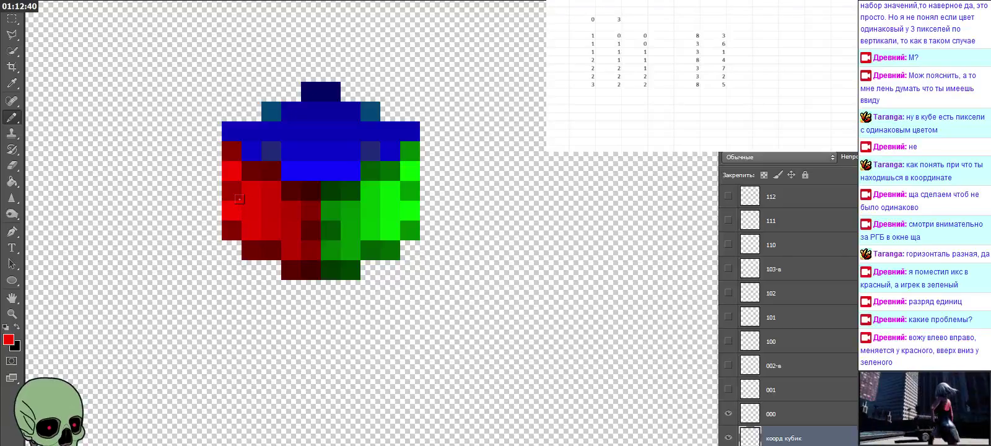
Sample a cube red and recode it to R 201, G 3, B 0 (c90300)
{"action": "key", "text": "i"}
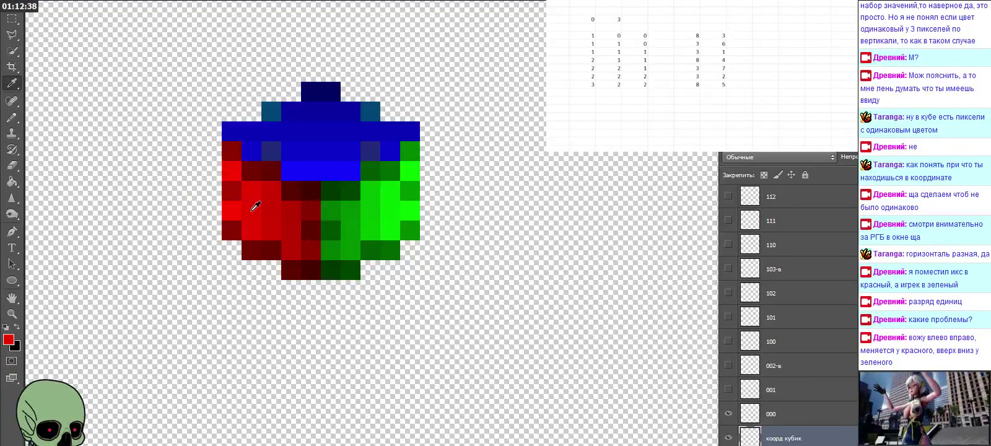
{"action": "left_click", "coordinate": [9, 340]}
{"action": "left_click", "coordinate": [660, 313]}
{"action": "key", "text": "Up"}
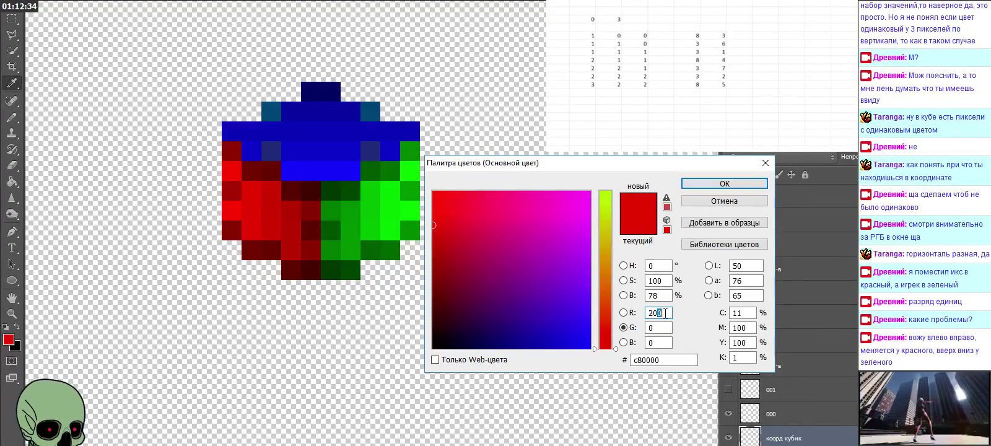
{"action": "left_click", "coordinate": [658, 326]}
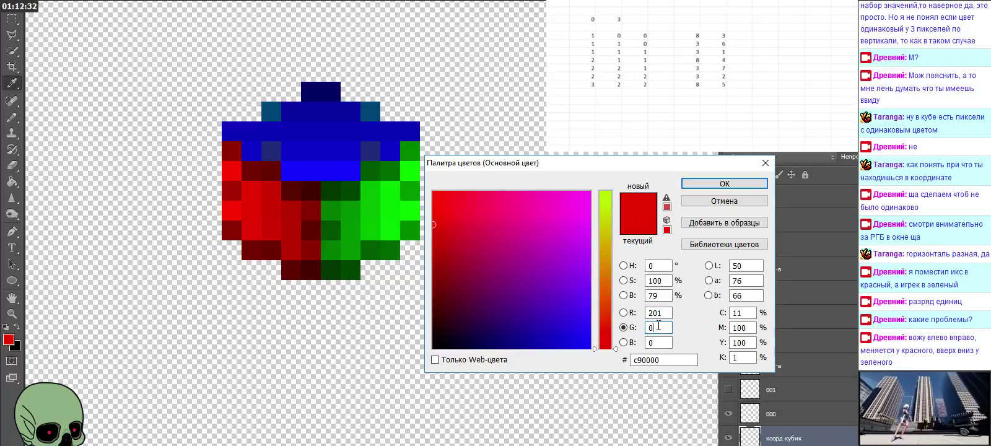
{"action": "type", "text": "3"}
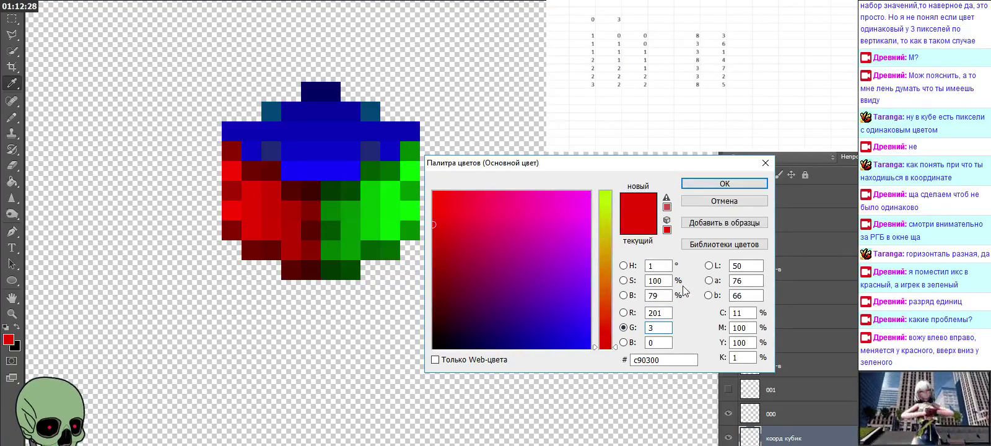
{"action": "left_click", "coordinate": [727, 186]}
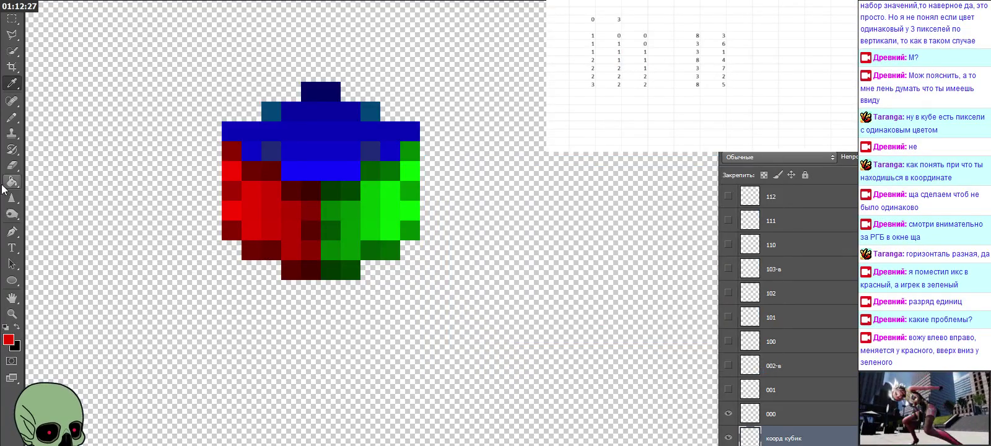
{"action": "left_click", "coordinate": [11, 117]}
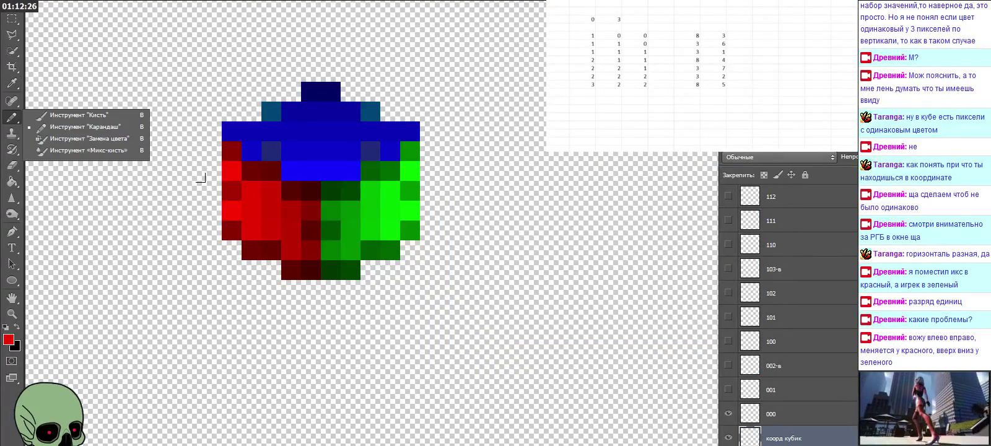
Edit the red channel of the foreground colour and confirm it
{"action": "left_click", "coordinate": [235, 194]}
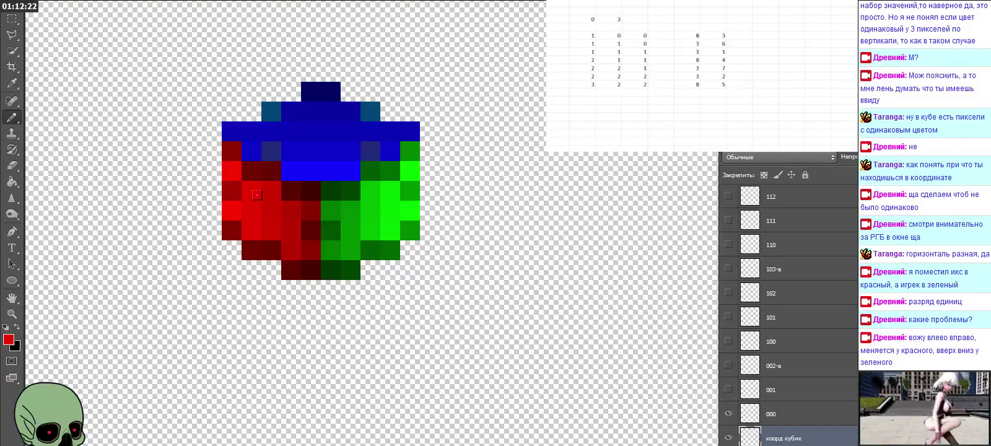
{"action": "key", "text": "i"}
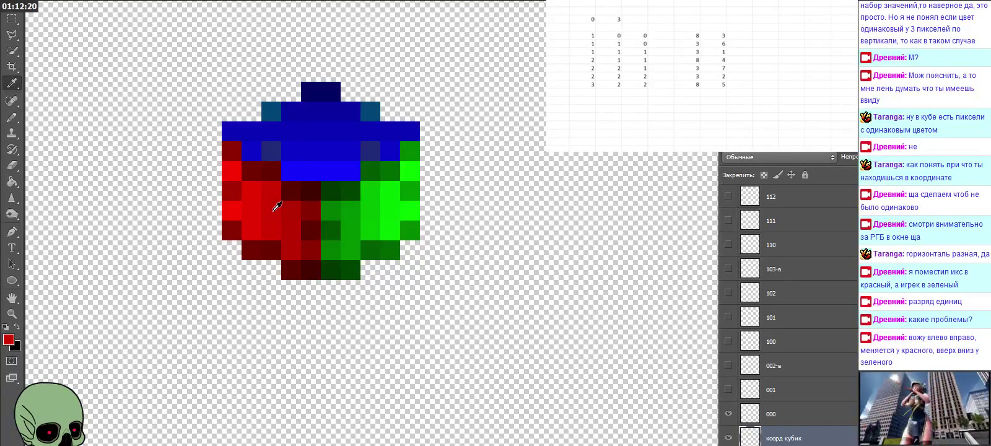
{"action": "key", "text": "b"}
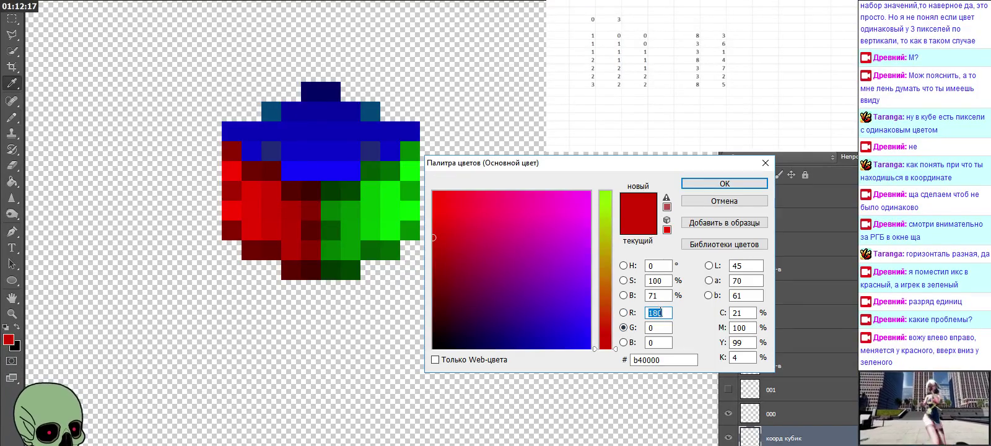
{"action": "left_click", "coordinate": [671, 313]}
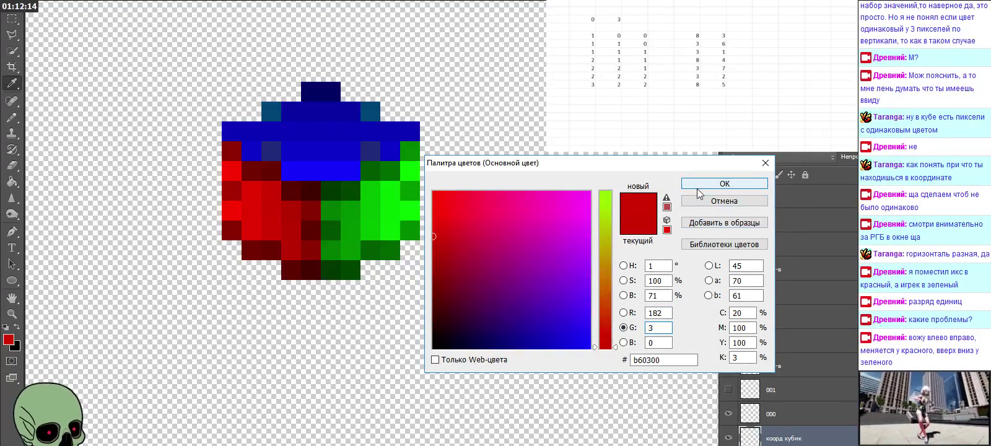
{"action": "left_click", "coordinate": [724, 183]}
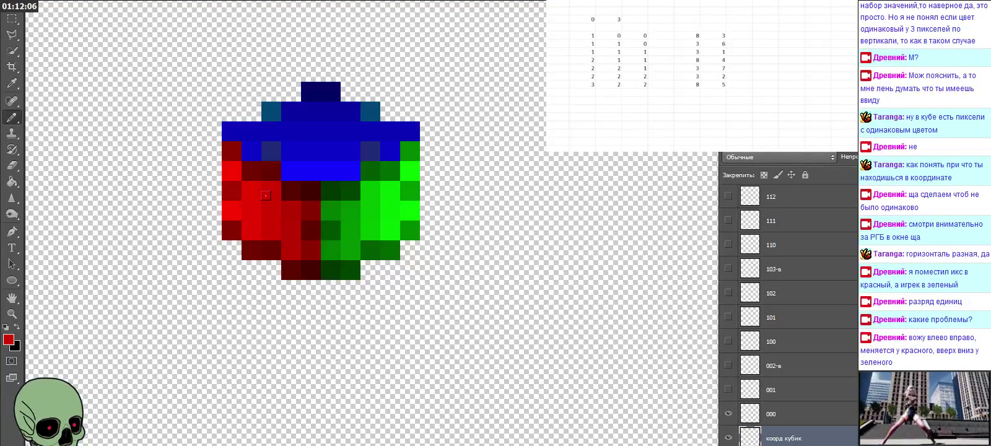
Sample a red pixel and raise its red value from 160 to 163 (a30000)
{"action": "key", "text": "i"}
{"action": "left_click", "coordinate": [297, 205]}
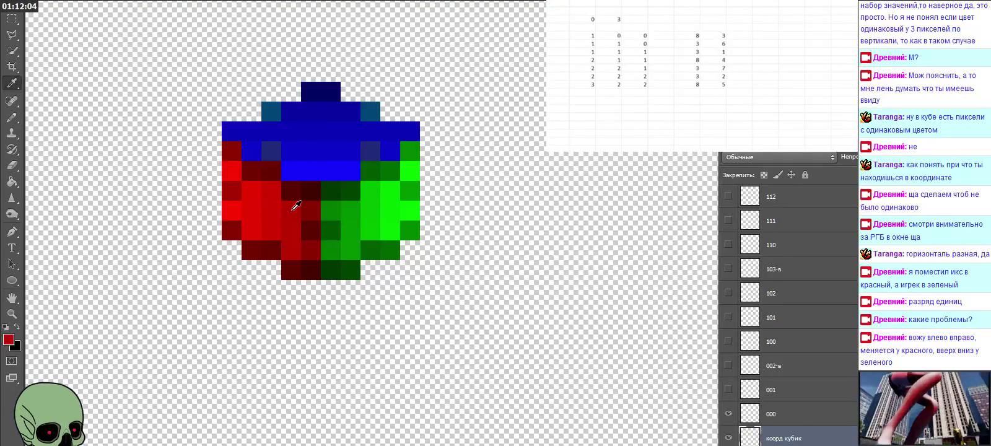
{"action": "left_click", "coordinate": [8, 340]}
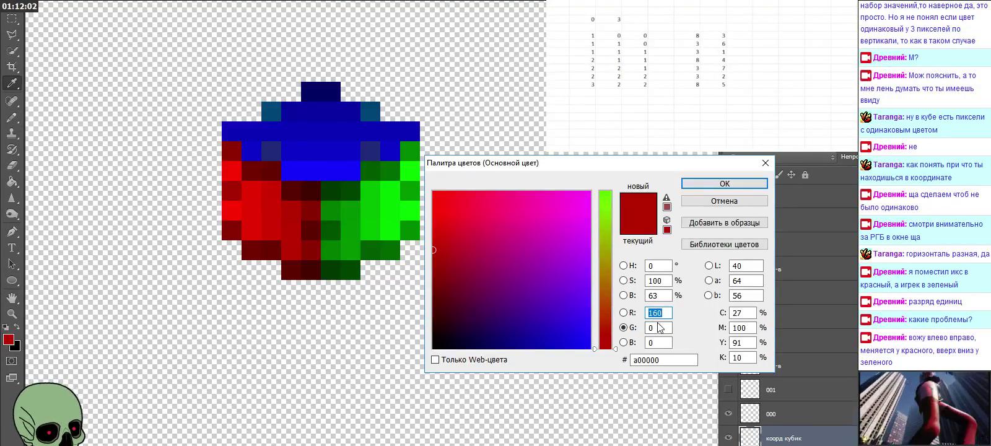
{"action": "type", "text": "3"}
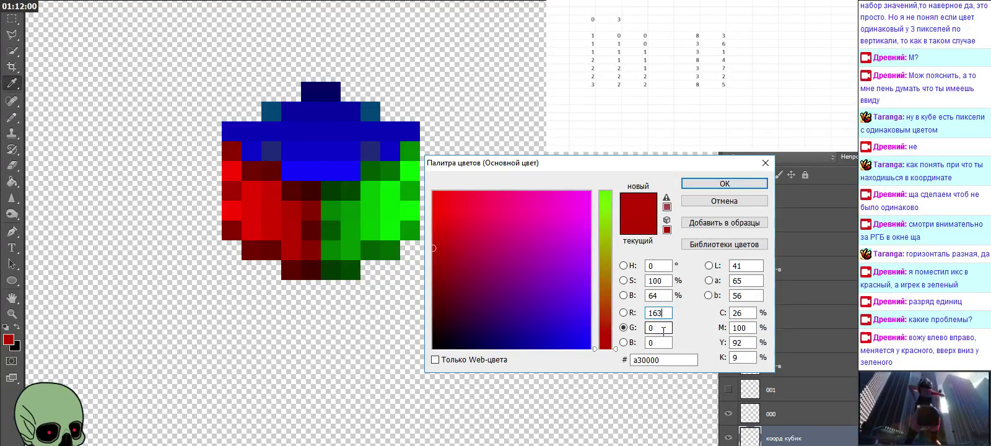
{"action": "left_click", "coordinate": [737, 185]}
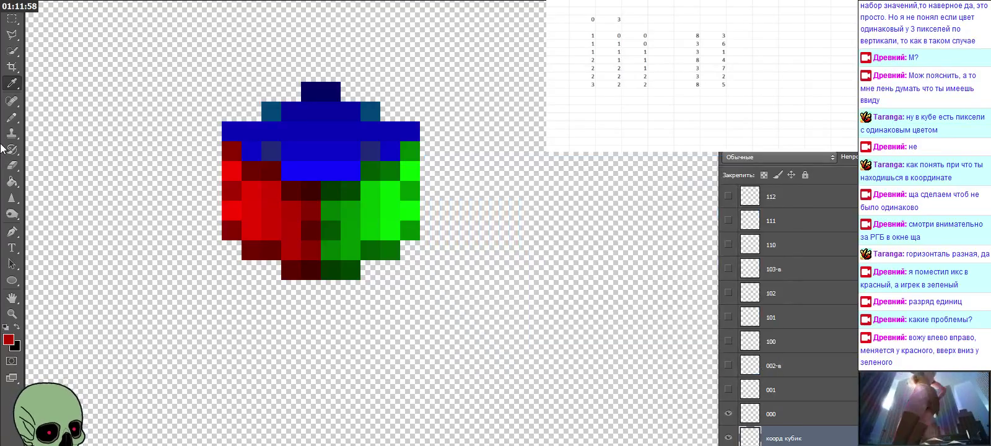
{"action": "right_click", "coordinate": [14, 122]}
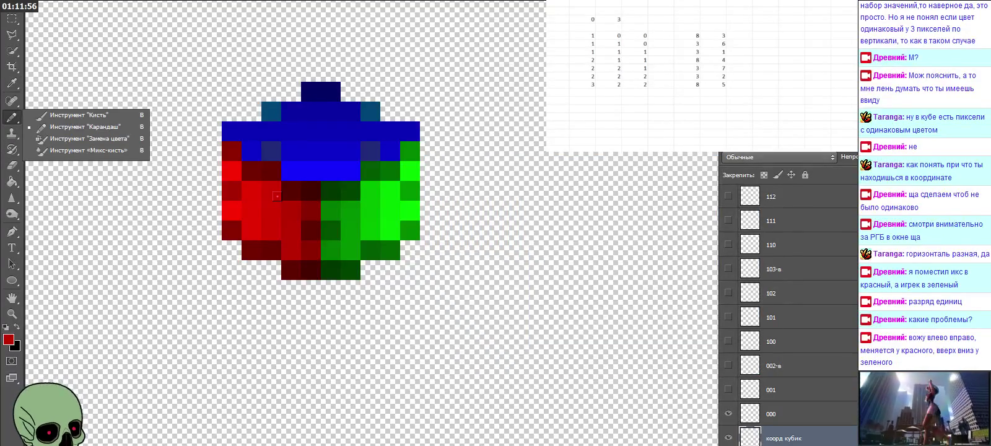
Set the foreground colour to dark red R 124, G 3, B 0 (7c0300)
{"action": "left_click", "coordinate": [277, 197]}
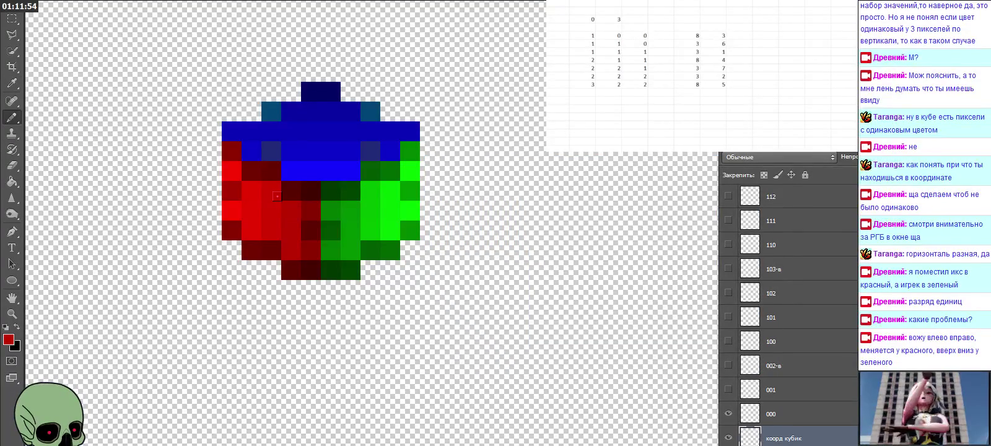
{"action": "key", "text": "i"}
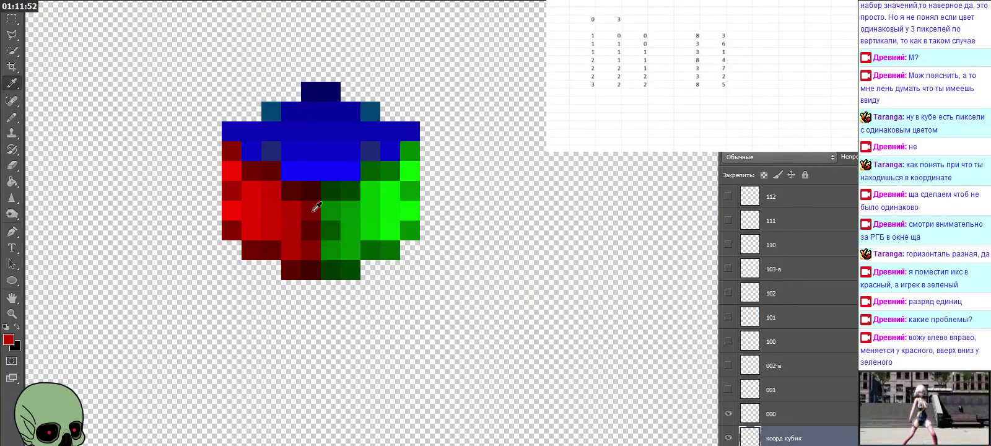
{"action": "key", "text": "b"}
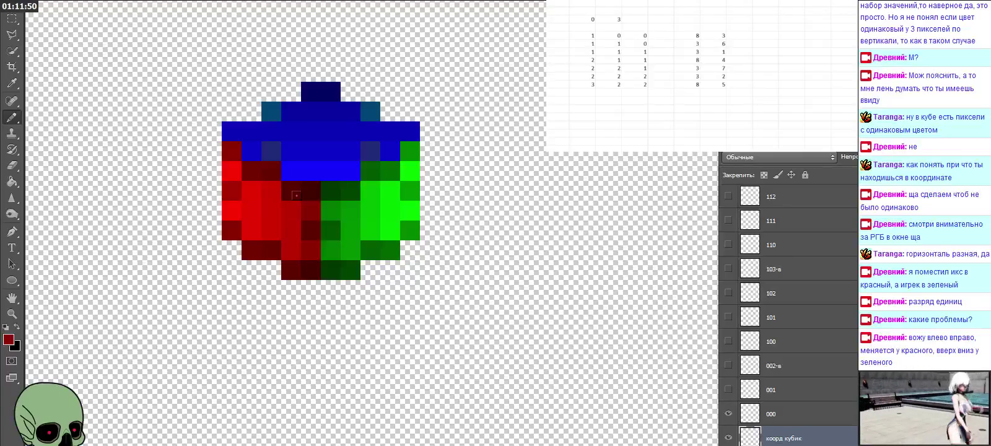
{"action": "left_click", "coordinate": [5, 337]}
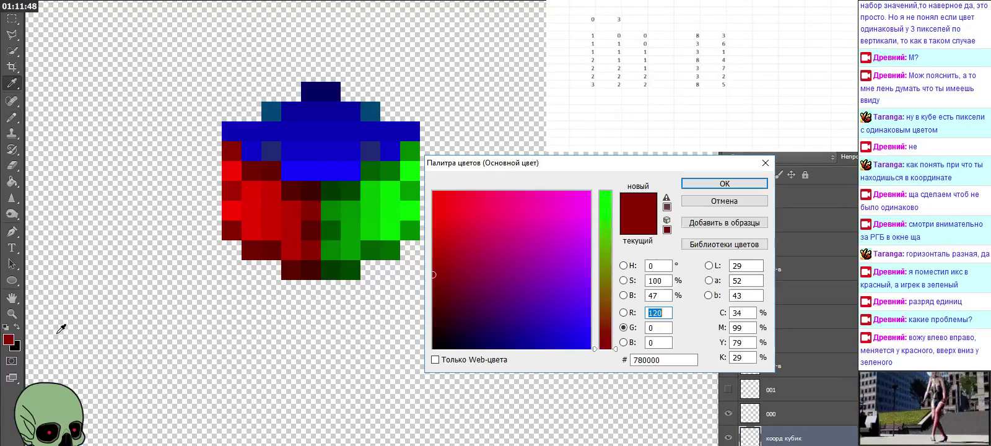
{"action": "left_click", "coordinate": [662, 313]}
{"action": "type", "text": "4"}
{"action": "key", "text": "Tab"}
{"action": "type", "text": "3"}
{"action": "left_click", "coordinate": [709, 189]}
{"action": "key", "text": "b"}
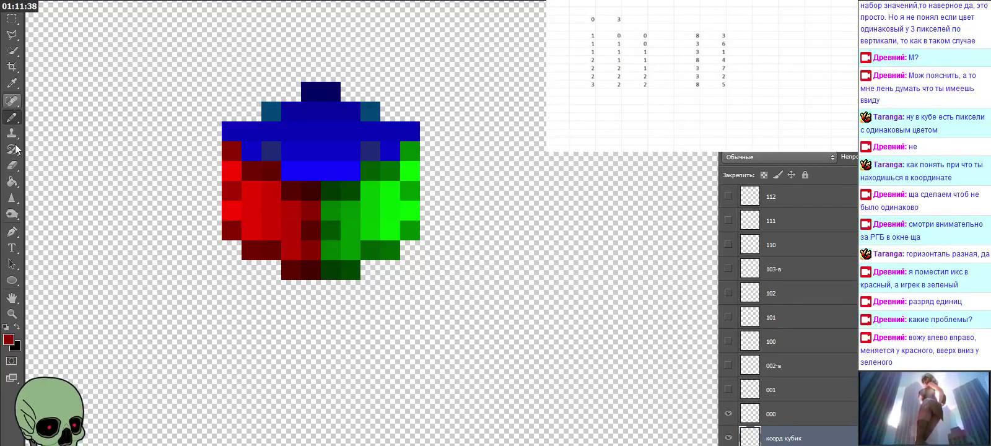
Eyedrop red cube pixels to verify codes c90300, b60300 and 7c0300, keeping 7c0300
{"action": "left_click", "coordinate": [8, 338]}
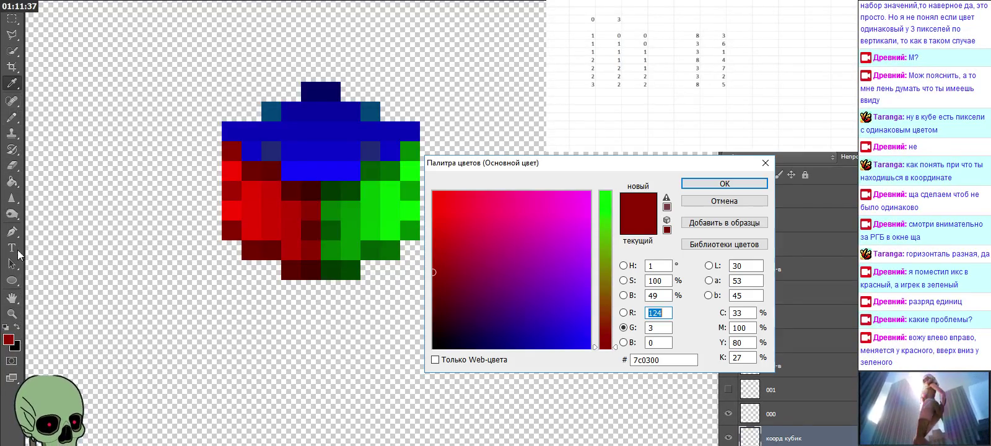
{"action": "left_click", "coordinate": [243, 207]}
{"action": "left_click", "coordinate": [270, 210]}
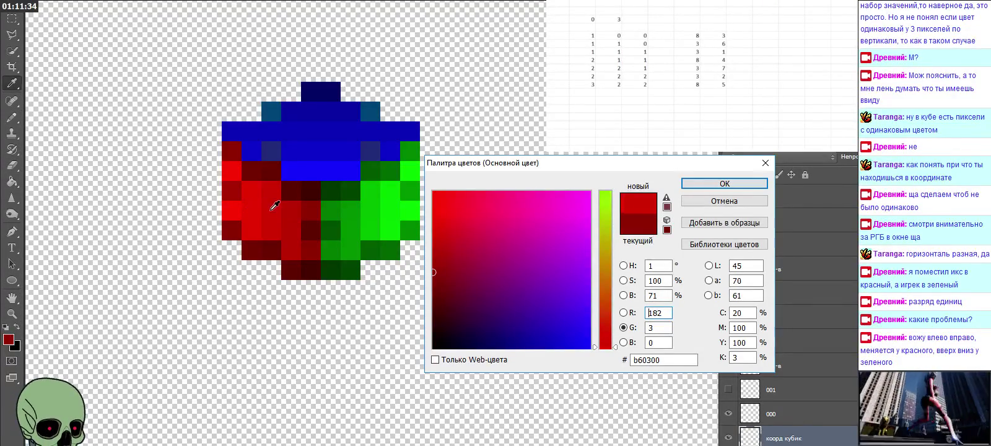
{"action": "left_click", "coordinate": [318, 210]}
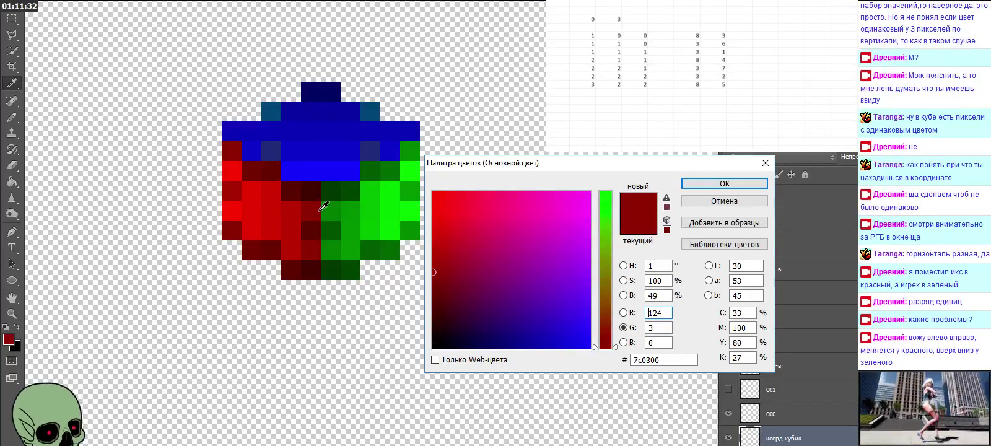
{"action": "left_click", "coordinate": [747, 182]}
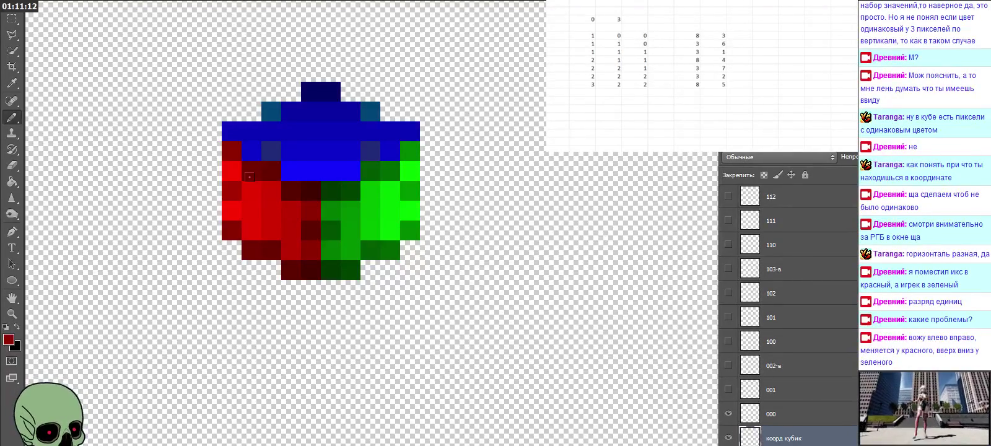
Recode two sampled cube greens to 057b00 and 068f00 (R 6, G 143)
{"action": "left_click", "coordinate": [13, 82]}
{"action": "right_click", "coordinate": [13, 82]}
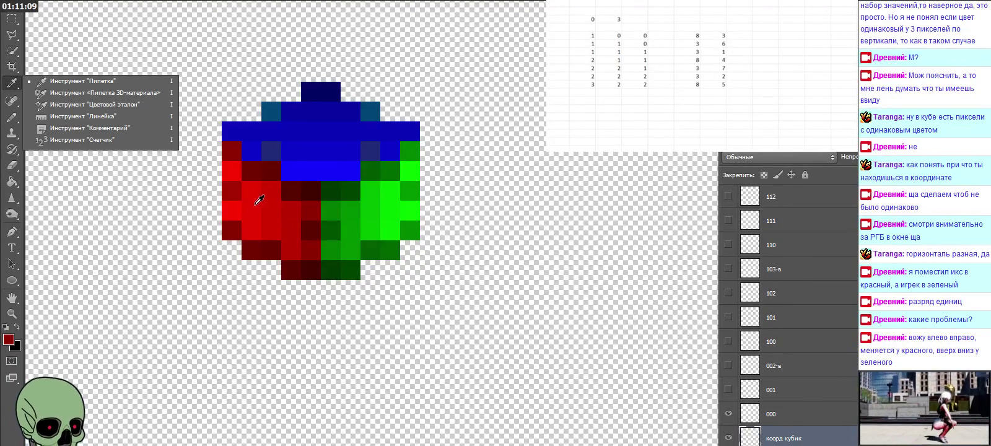
{"action": "left_click", "coordinate": [308, 208]}
{"action": "left_click", "coordinate": [330, 204]}
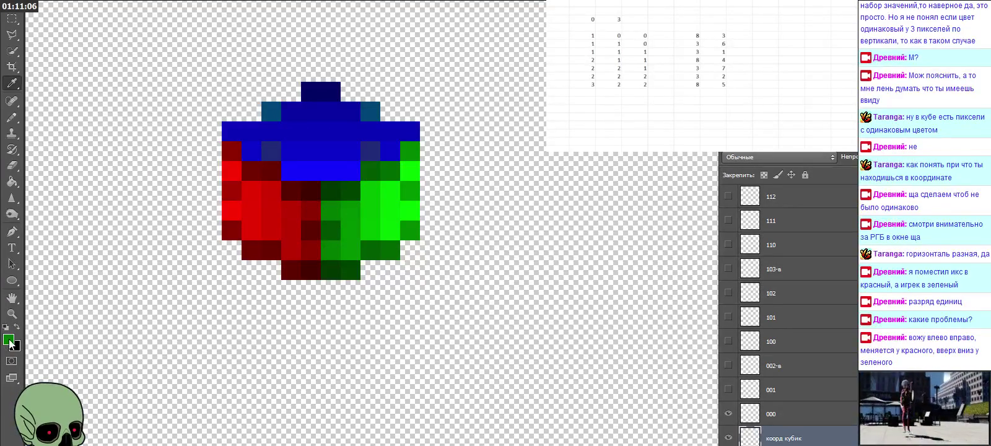
{"action": "left_click", "coordinate": [10, 341]}
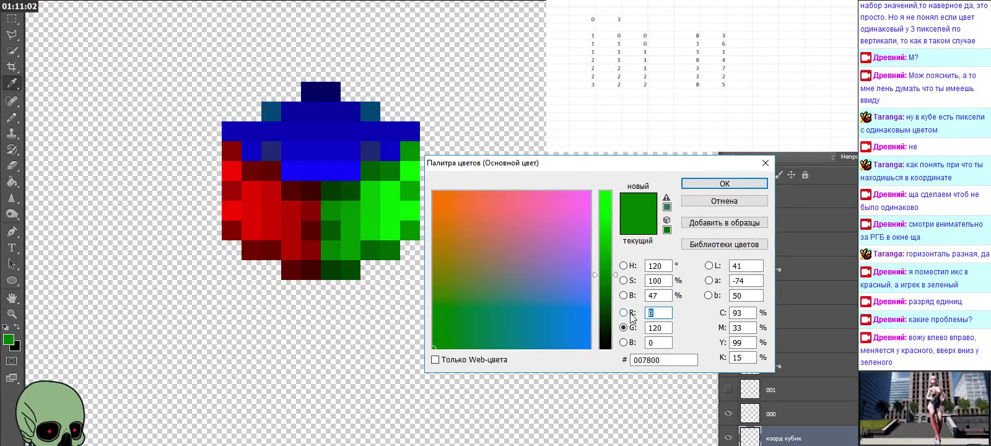
{"action": "type", "text": "5"}
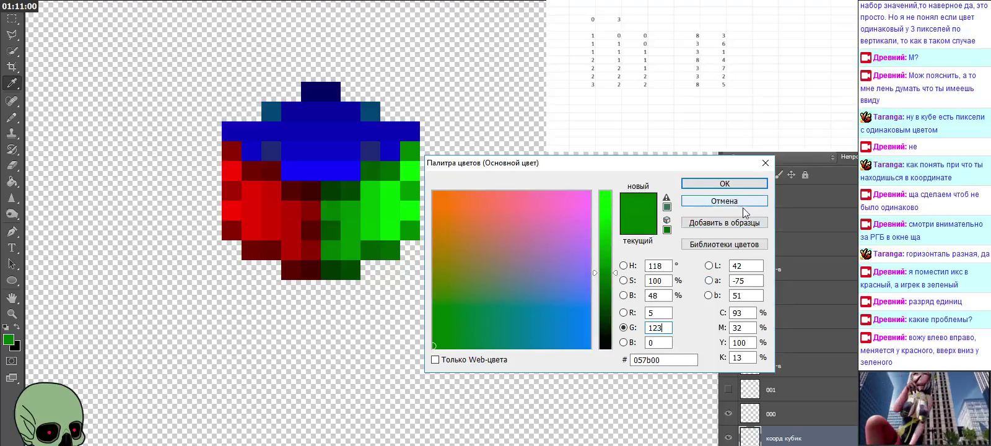
{"action": "left_click", "coordinate": [726, 185]}
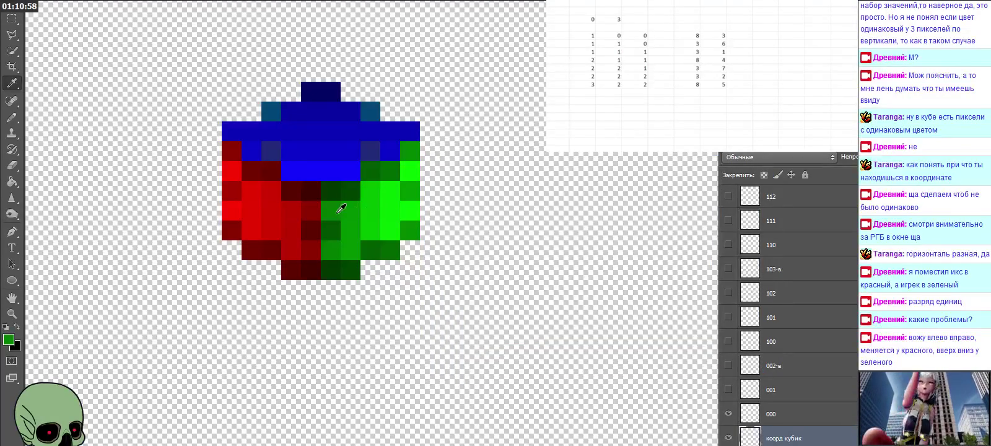
{"action": "key", "text": "b"}
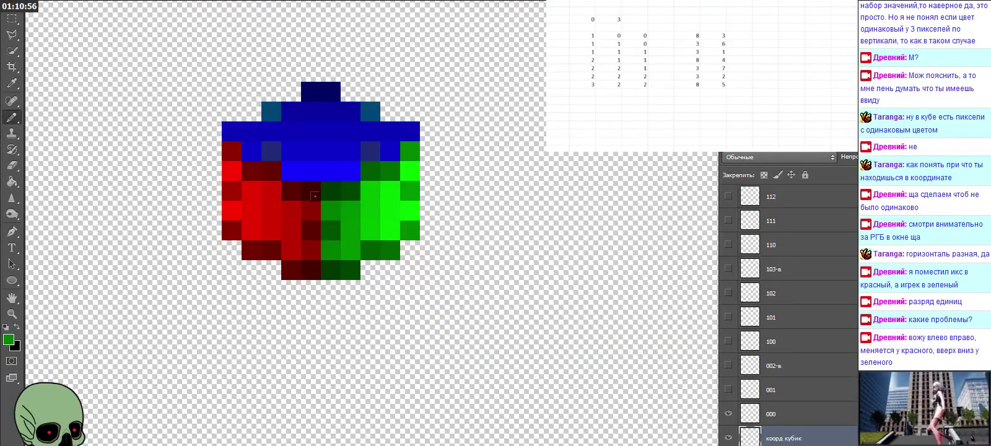
{"action": "key", "text": "i"}
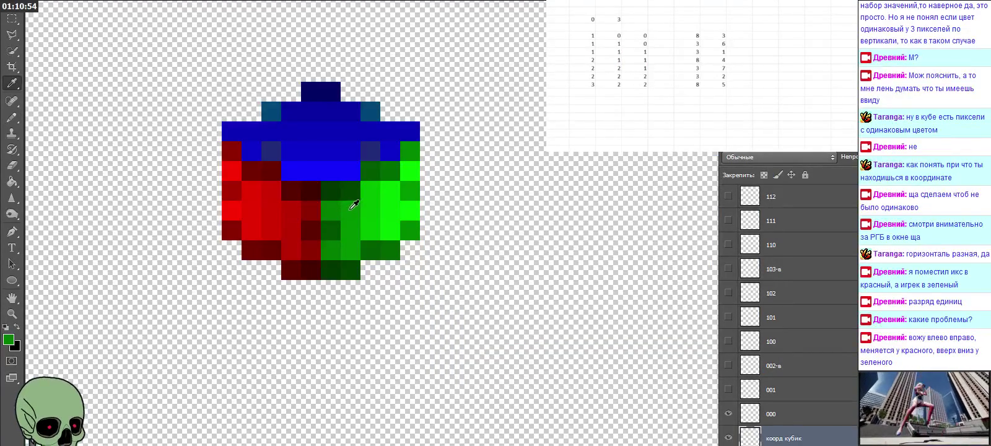
{"action": "left_click", "coordinate": [9, 339]}
{"action": "type", "text": "6"}
{"action": "key", "text": "Tab"}
{"action": "type", "text": "143"}
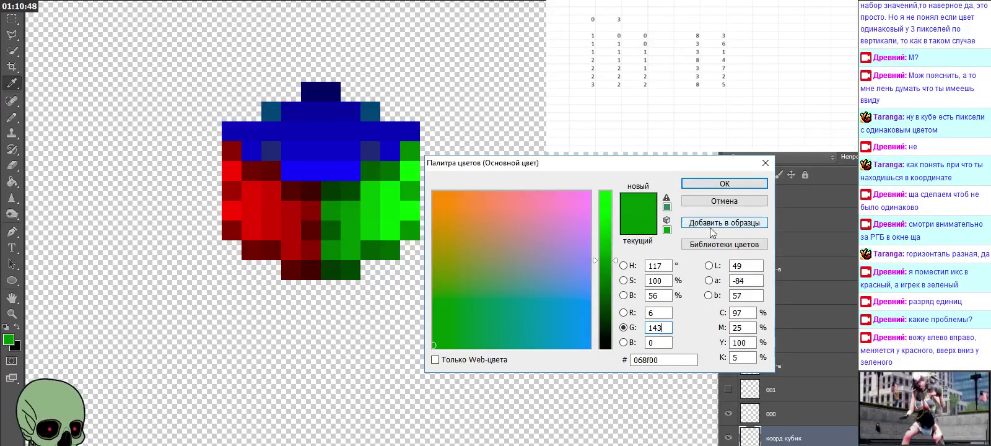
{"action": "left_click", "coordinate": [723, 184]}
{"action": "key", "text": "b"}
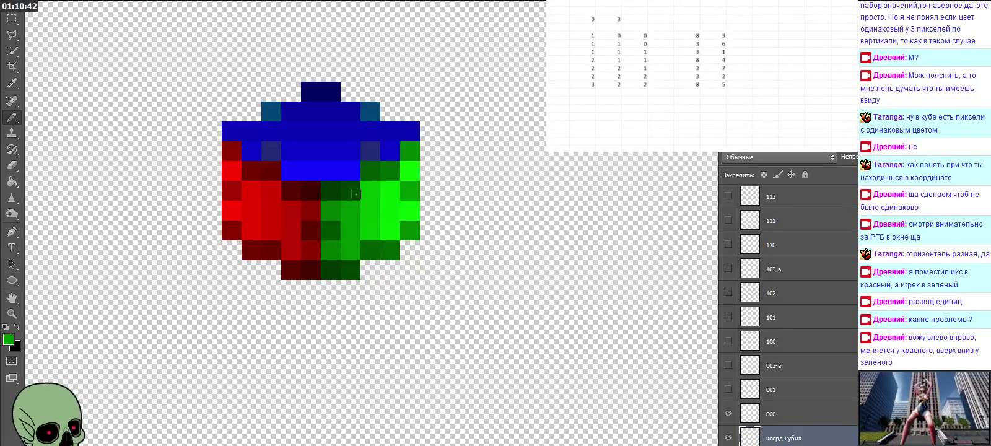
Sample lighter greens and recode them to 07b700 (R 7, G 183) and 08d500 (R 8, G 213)
{"action": "left_click", "coordinate": [376, 206], "text": "alt"}
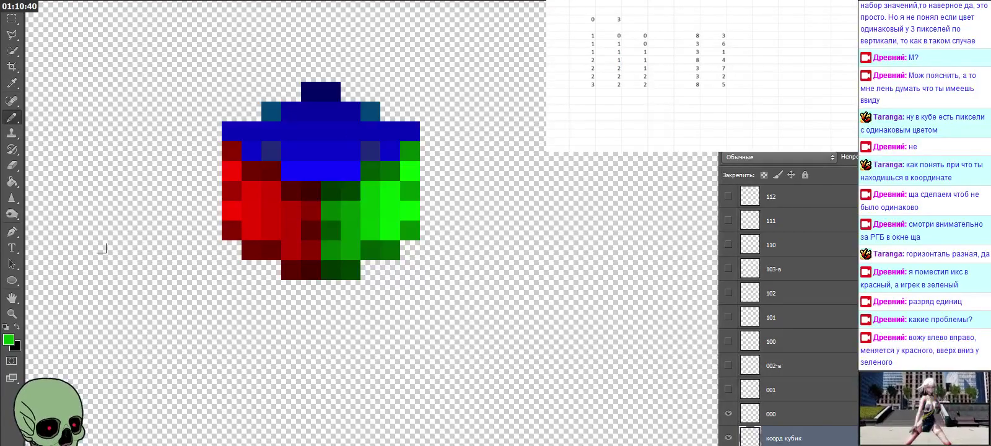
{"action": "left_click", "coordinate": [8, 339]}
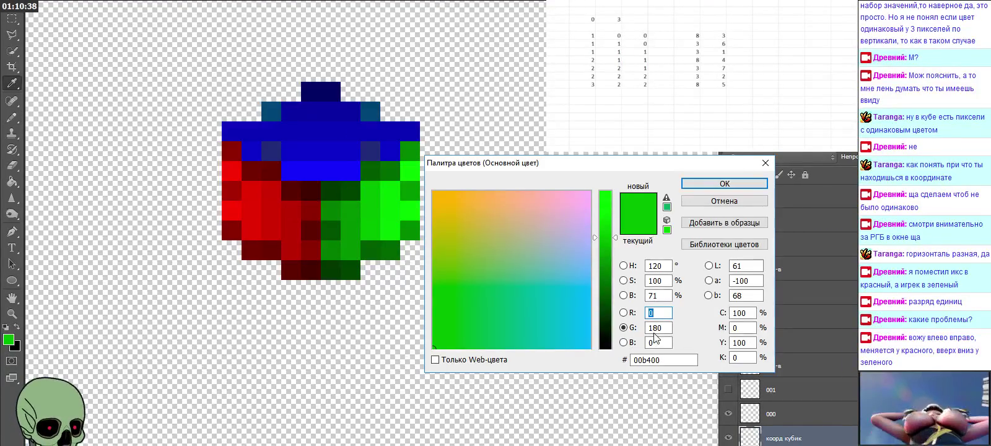
{"action": "type", "text": "7"}
{"action": "key", "text": "Tab"}
{"action": "type", "text": "183"}
{"action": "left_click", "coordinate": [690, 184]}
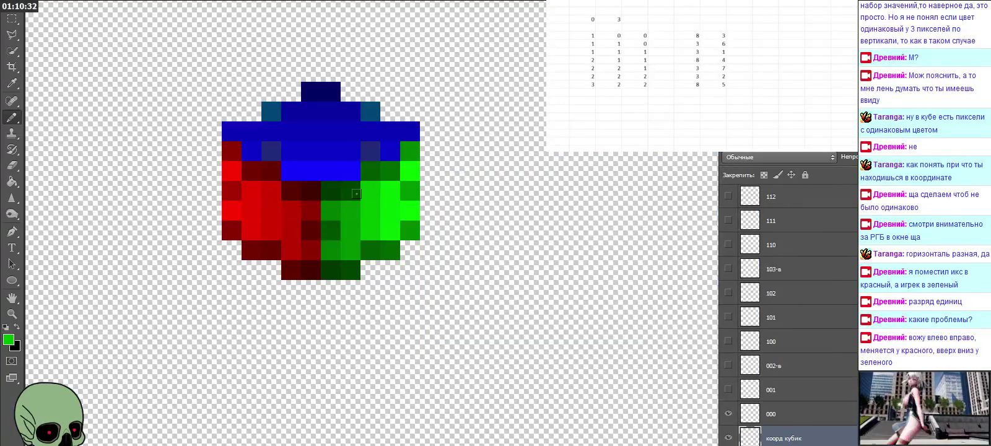
{"action": "left_click", "coordinate": [374, 193], "text": "alt"}
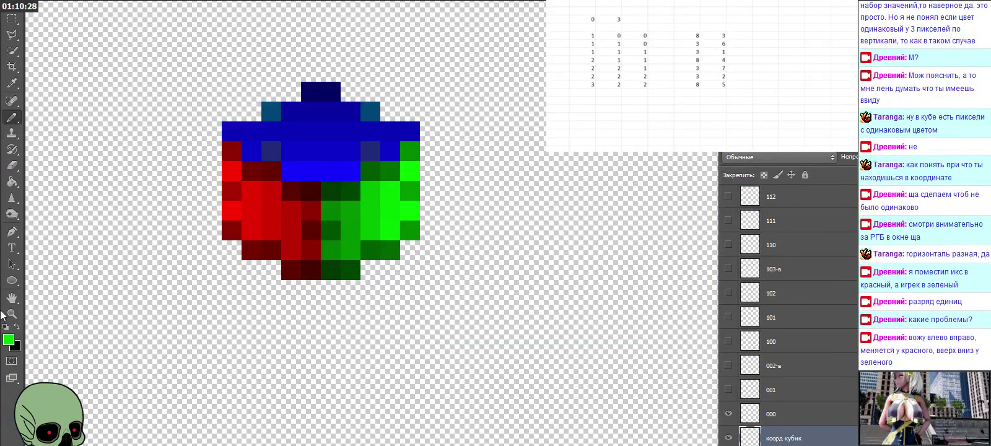
{"action": "left_click", "coordinate": [9, 338]}
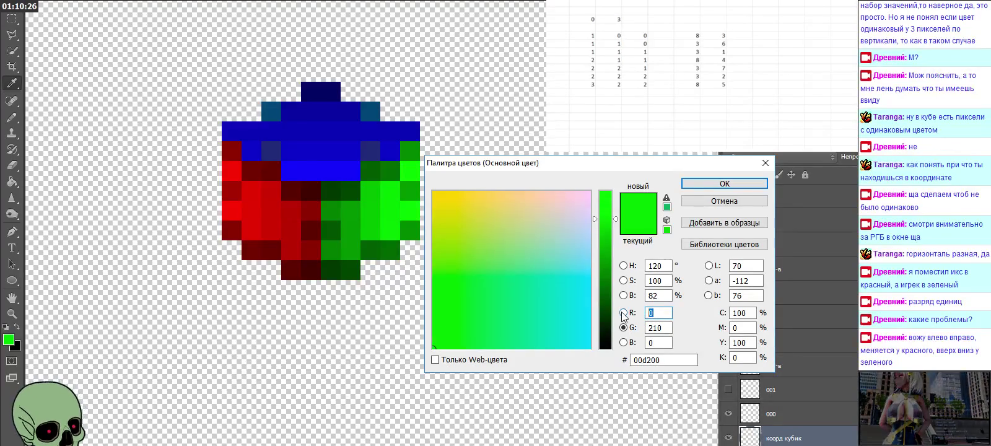
{"action": "type", "text": "8"}
{"action": "key", "text": "Tab"}
{"action": "type", "text": "213"}
{"action": "left_click", "coordinate": [724, 184]}
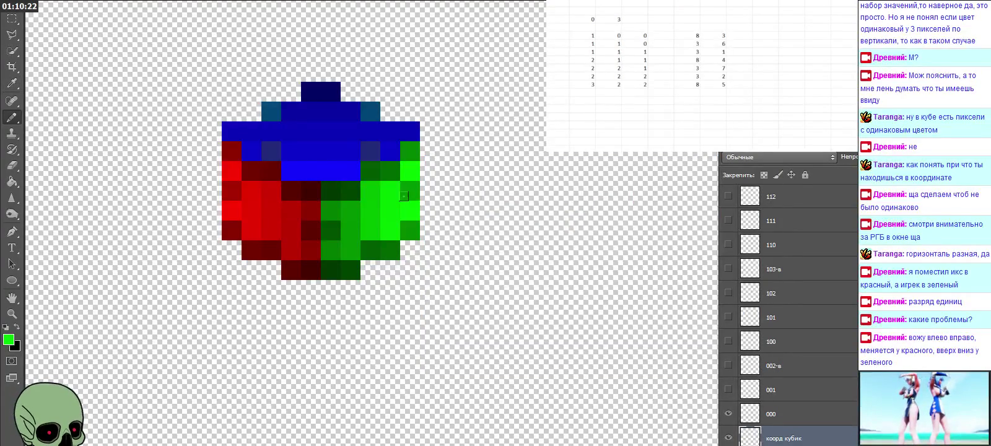
Recode the brightest green from 00ff00 to 09fd00 (R 9, G 253)
{"action": "key", "text": "i"}
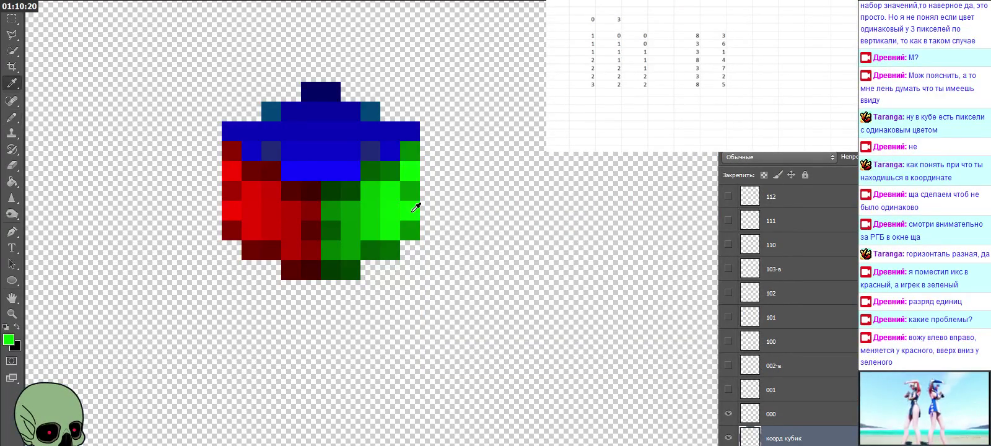
{"action": "key", "text": "b"}
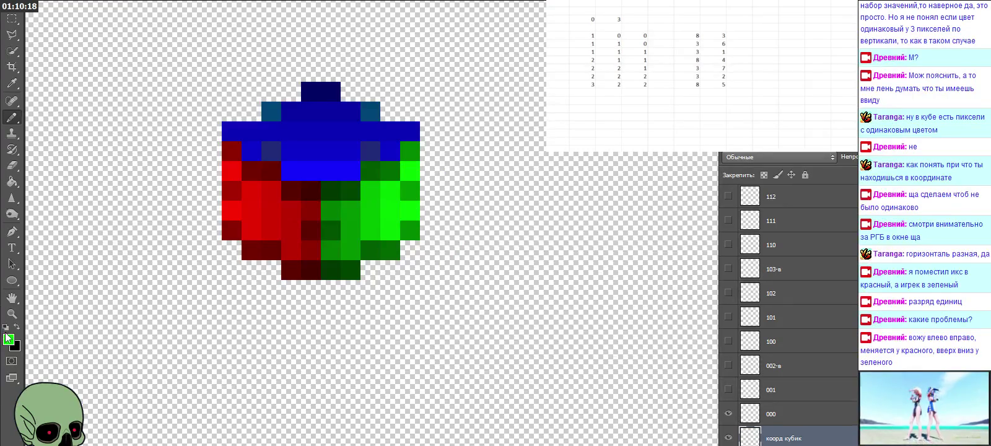
{"action": "left_click", "coordinate": [8, 338]}
{"action": "type", "text": "9"}
{"action": "key", "text": "Tab"}
{"action": "type", "text": "253"}
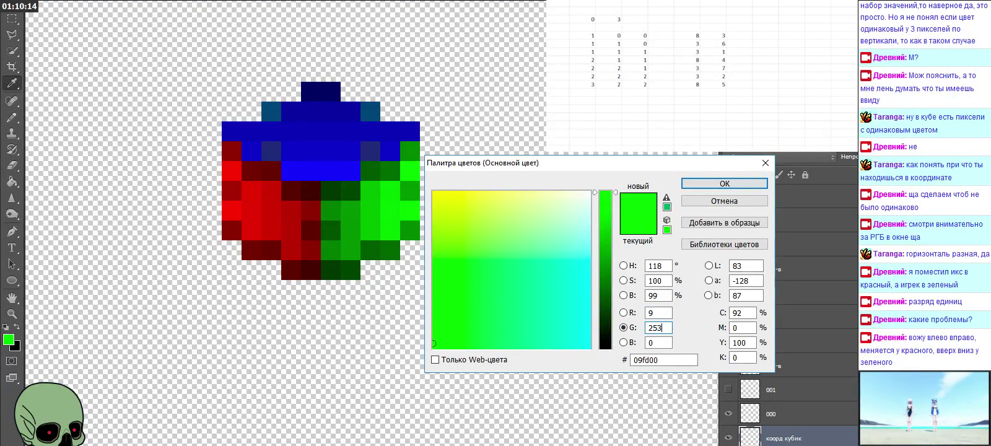
{"action": "left_click", "coordinate": [725, 183]}
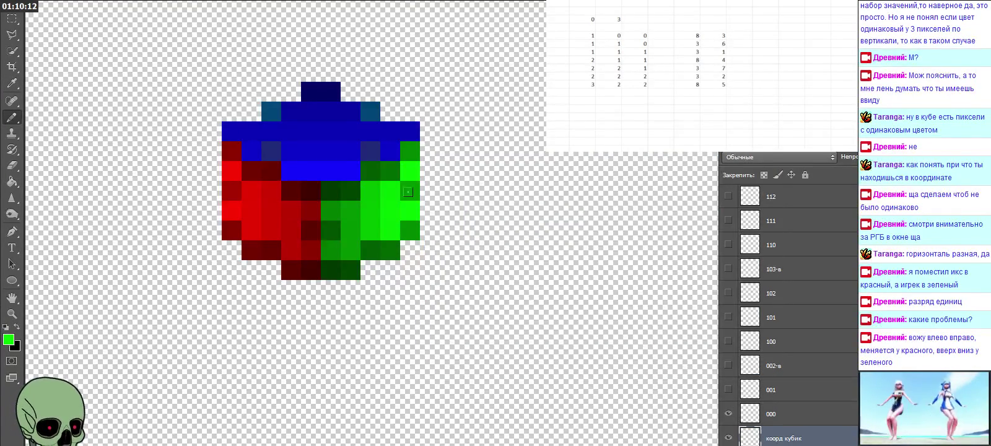
{"action": "left_click", "coordinate": [12, 83]}
{"action": "left_click", "coordinate": [229, 209]}
Sample a cube red as foreground, then read the dark red and green hex values (057b00, 09fd00) without changing the colour
{"action": "left_click", "coordinate": [231, 208]}
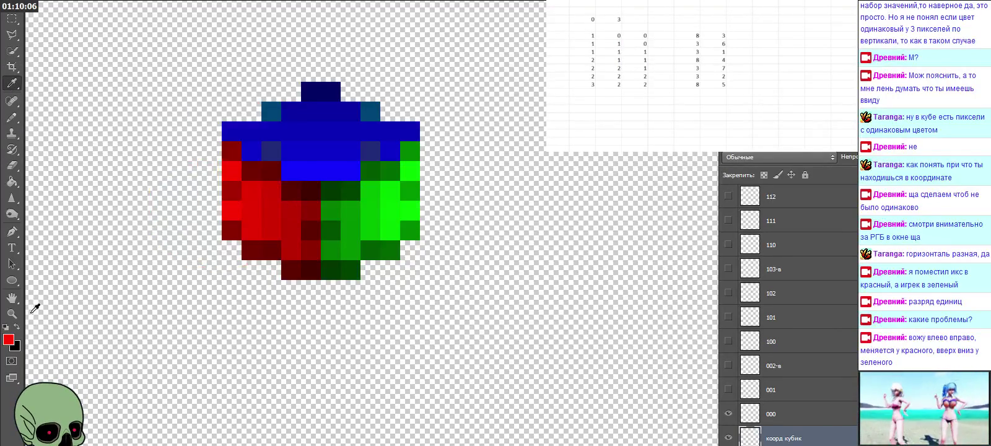
{"action": "left_click", "coordinate": [8, 339]}
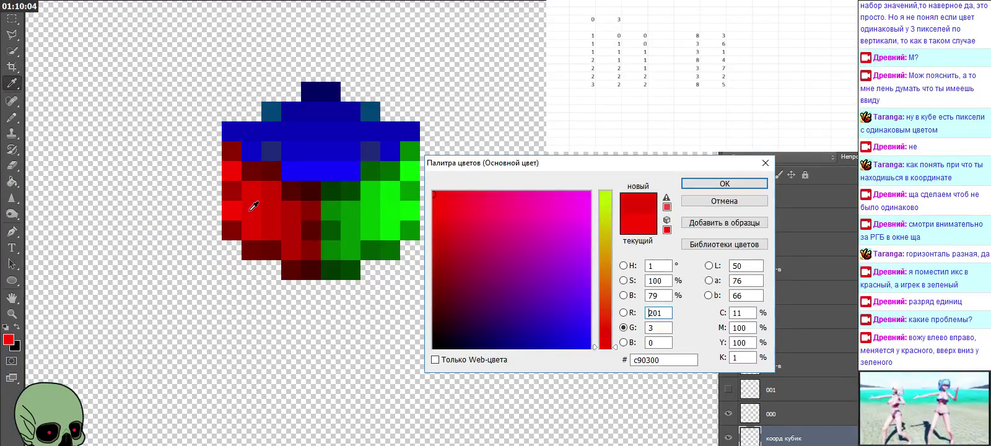
{"action": "left_click", "coordinate": [303, 209]}
{"action": "left_click", "coordinate": [326, 208]}
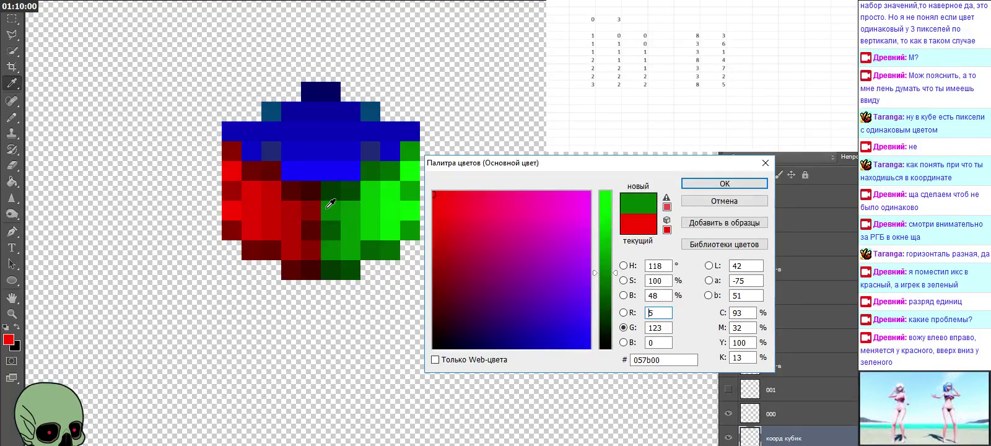
{"action": "mouse_move", "coordinate": [330, 204]}
{"action": "left_mouse_down"}
{"action": "mouse_move", "coordinate": [316, 210]}
{"action": "mouse_move", "coordinate": [406, 207]}
{"action": "left_mouse_up"}
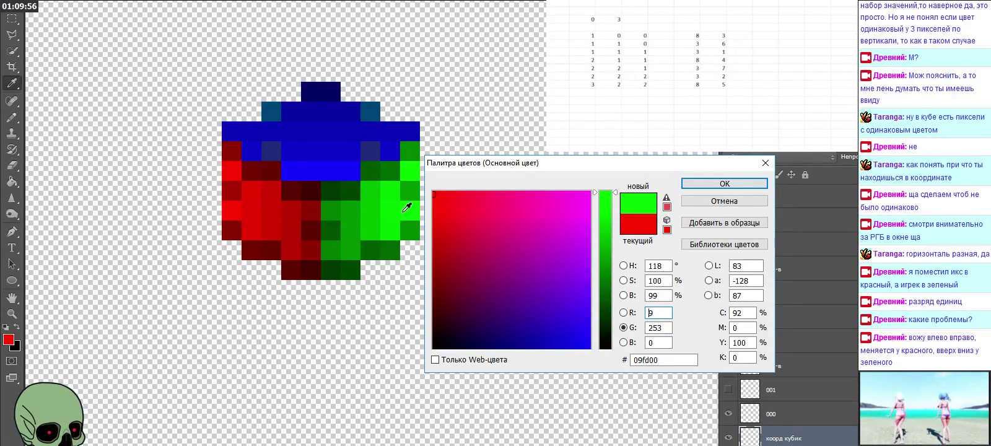
{"action": "left_click", "coordinate": [763, 168]}
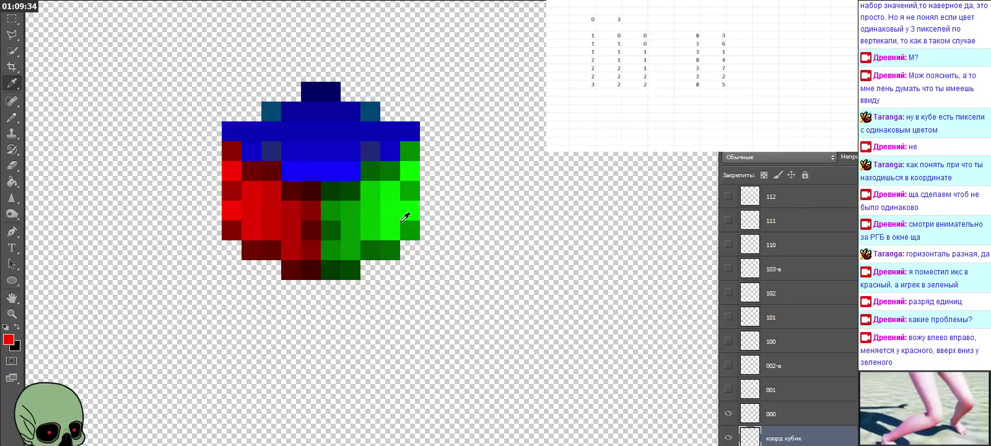
Recode a sampled dark red as 8c0400 (R 140, G 4)
{"action": "left_click", "coordinate": [233, 190]}
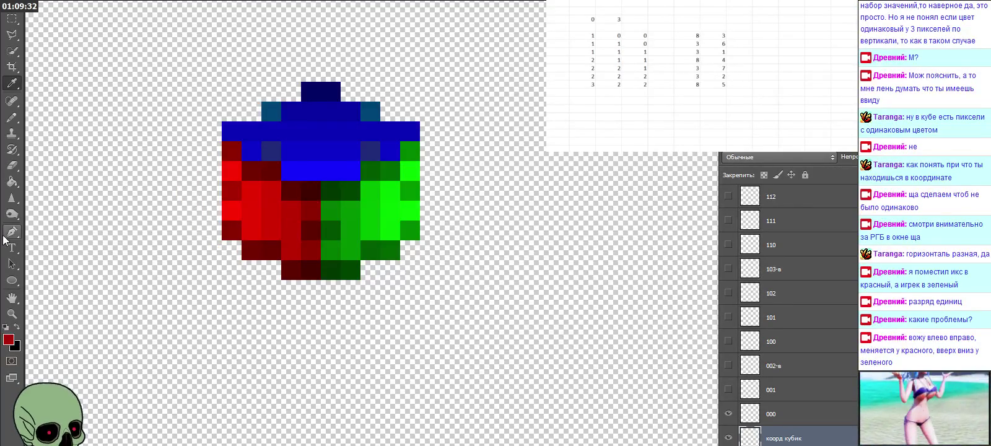
{"action": "left_click", "coordinate": [8, 339]}
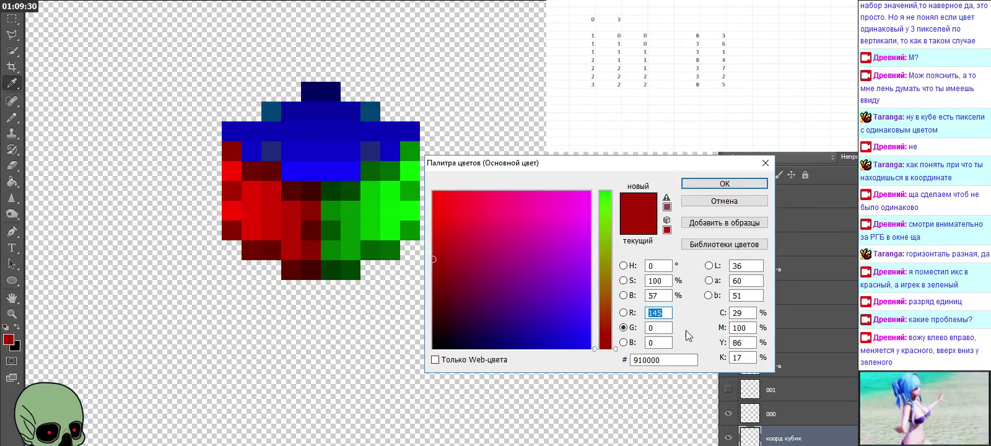
{"action": "left_click", "coordinate": [660, 313]}
{"action": "key", "text": "BackSpace"}
{"action": "type", "text": "0"}
{"action": "left_click", "coordinate": [657, 327]}
{"action": "type", "text": "4"}
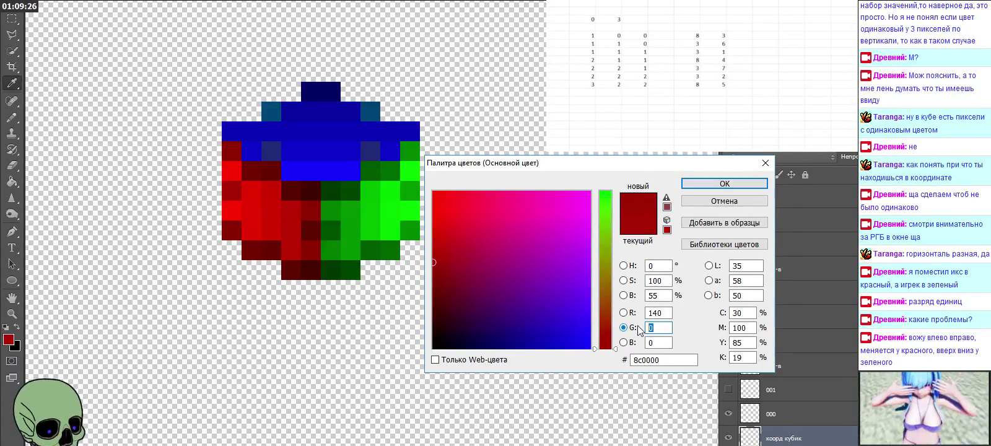
{"action": "left_click", "coordinate": [724, 183]}
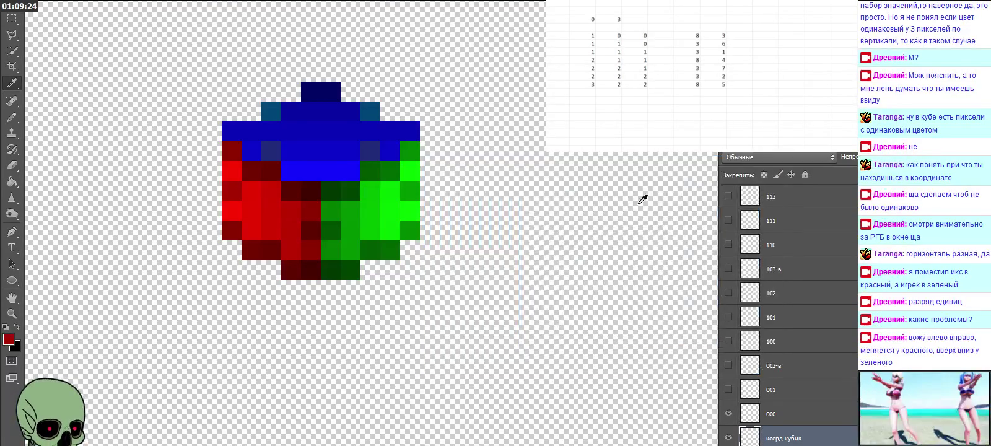
Recode a sampled bright red as c90400 (R 201, G 4)
{"action": "left_click", "coordinate": [14, 124]}
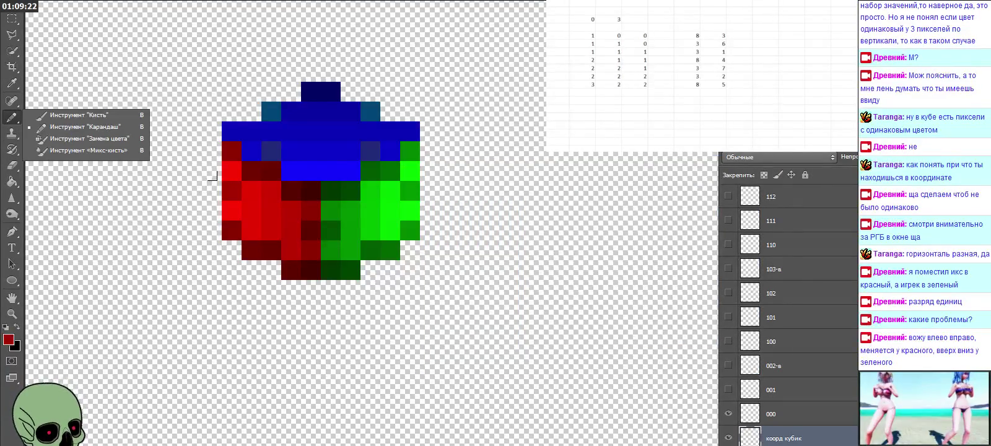
{"action": "left_click", "coordinate": [214, 176]}
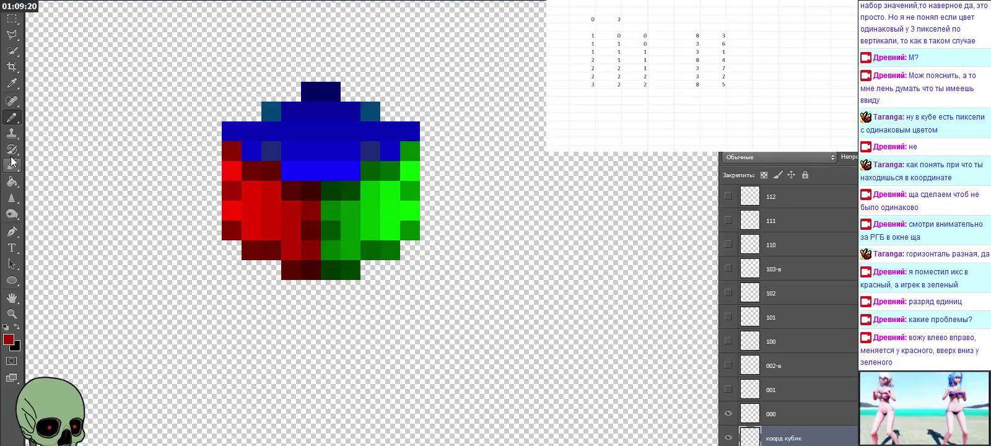
{"action": "right_click", "coordinate": [11, 82]}
{"action": "left_click", "coordinate": [254, 182]}
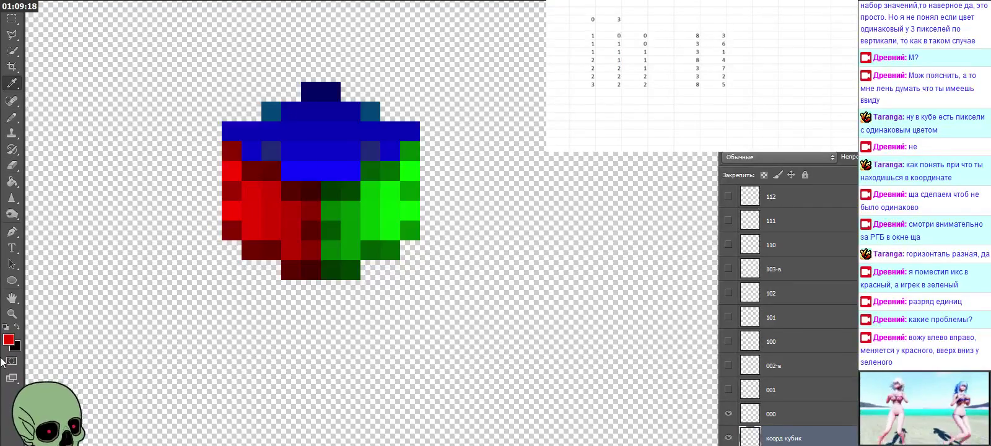
{"action": "left_click", "coordinate": [9, 340]}
{"action": "left_click", "coordinate": [667, 314]}
{"action": "type", "text": "1"}
{"action": "double_click", "coordinate": [658, 328]}
{"action": "type", "text": "4"}
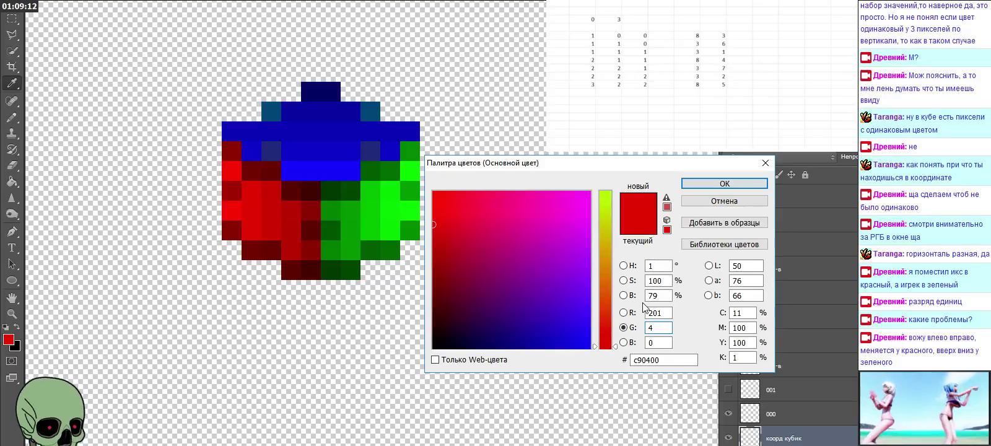
{"action": "left_click", "coordinate": [724, 183]}
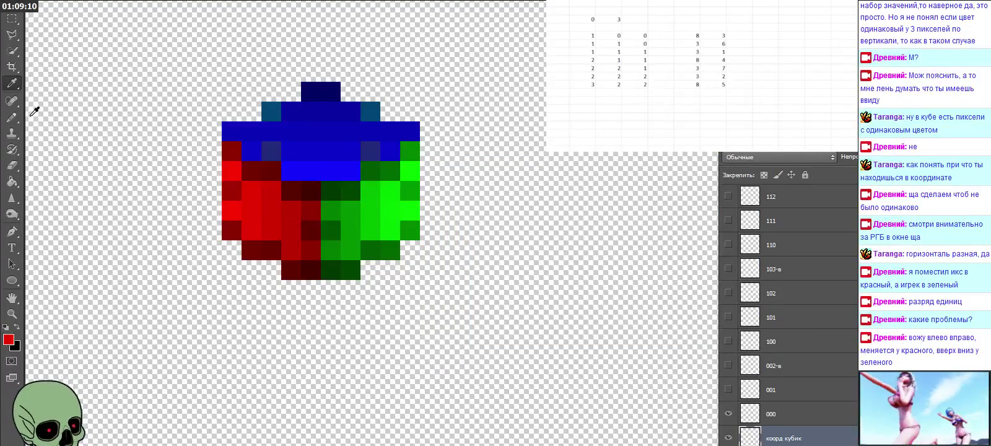
Recode the sampled b40000 red as foreground b60400 (R 182, G 4) and return to the Pencil tool
{"action": "left_click", "coordinate": [12, 117]}
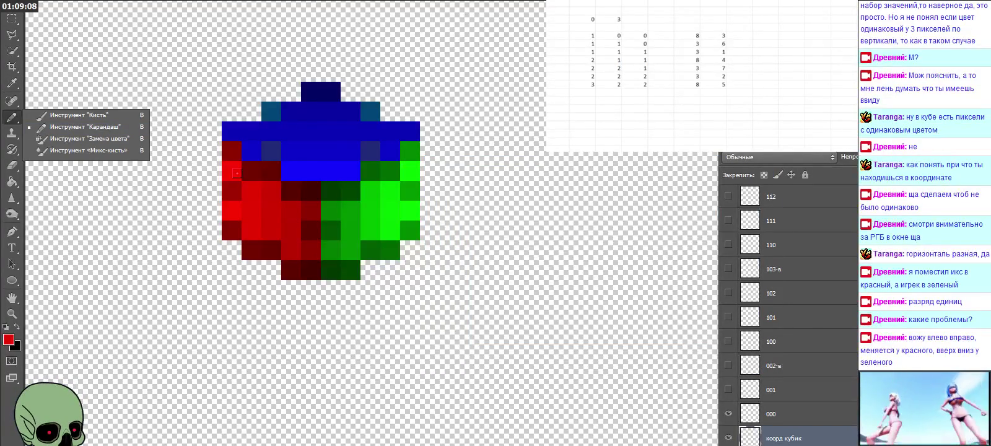
{"action": "left_click", "coordinate": [14, 91]}
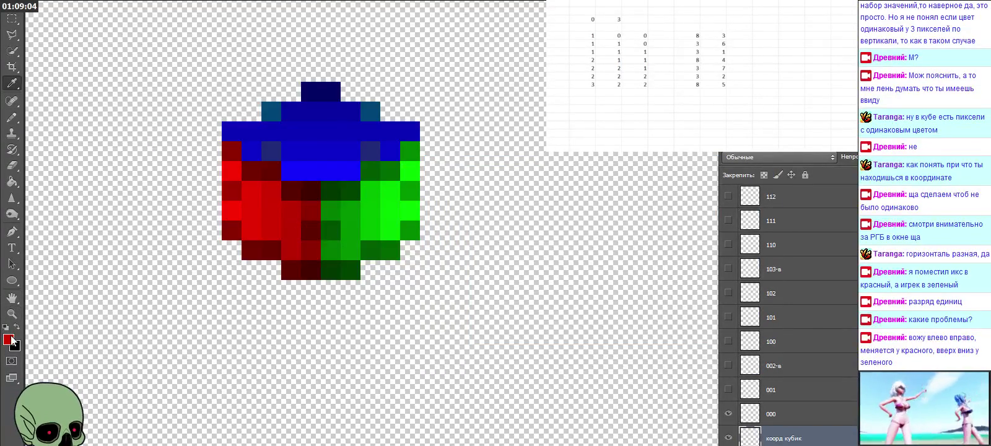
{"action": "left_click", "coordinate": [12, 338]}
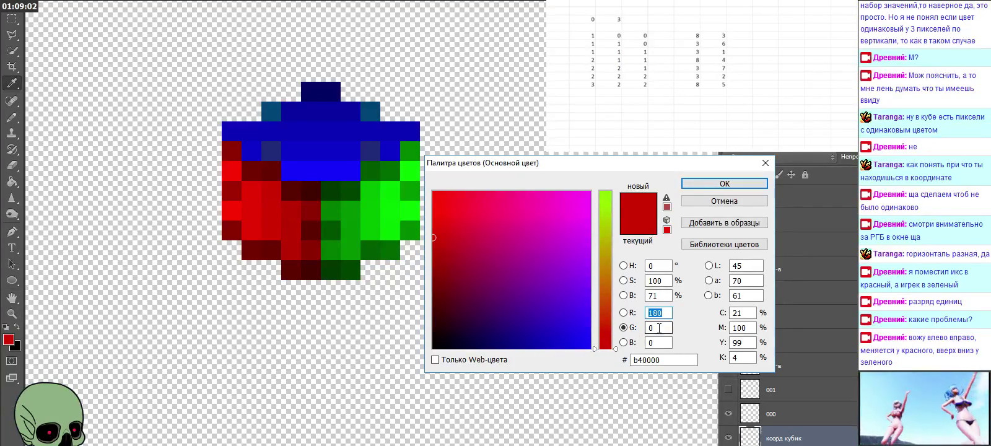
{"action": "key", "text": "Up"}
{"action": "key", "text": "Up"}
{"action": "key", "text": "Tab"}
{"action": "type", "text": "4"}
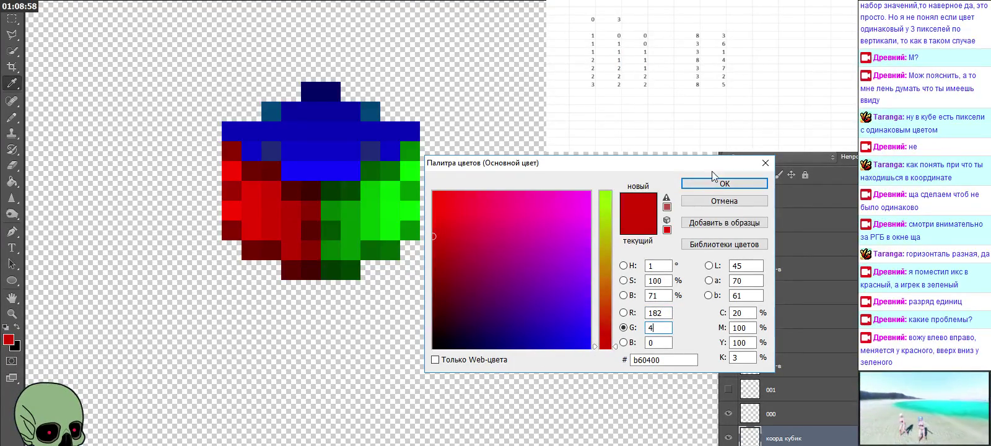
{"action": "left_click", "coordinate": [718, 183]}
{"action": "left_click", "coordinate": [12, 122]}
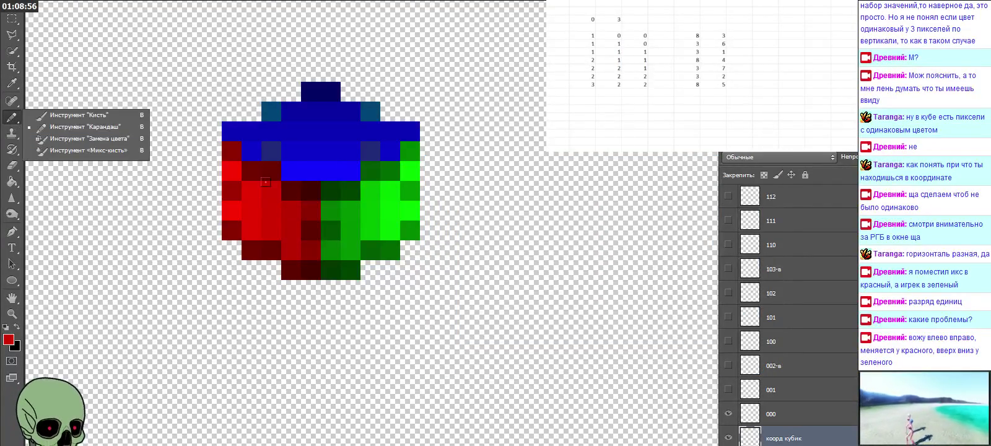